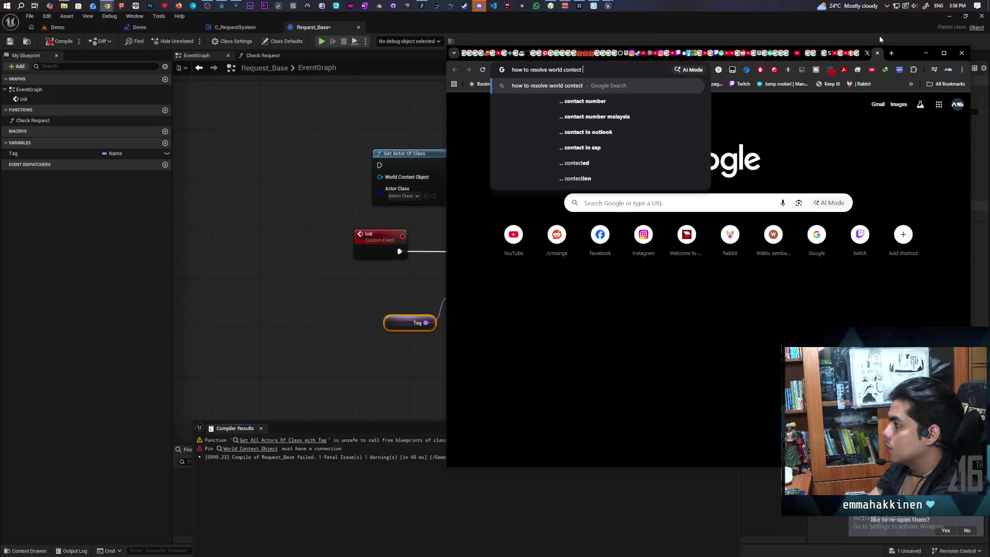
Step: Google how to resolve the World Context Object pin in a UE5 object class, and expand the AI overview
text(obj)
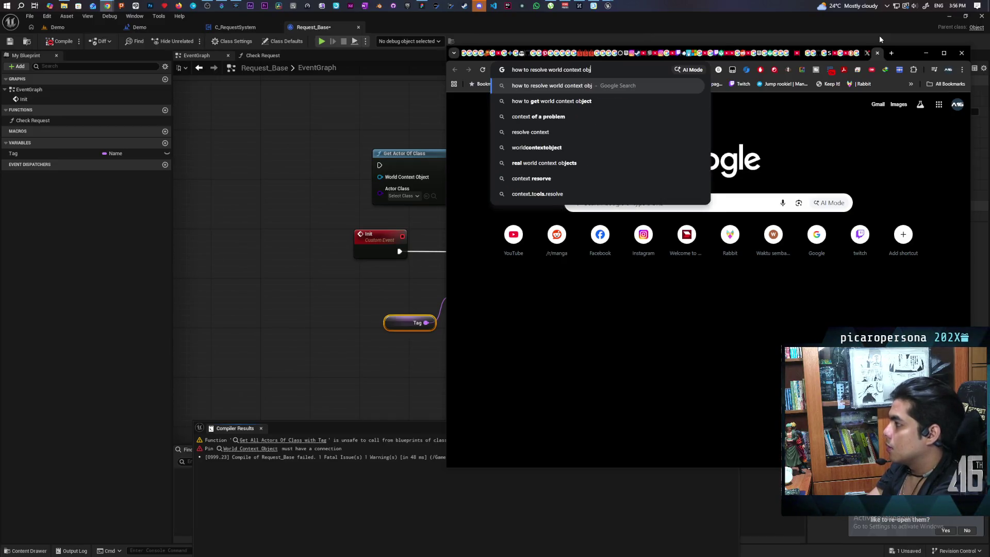
text(ect pin ue5)
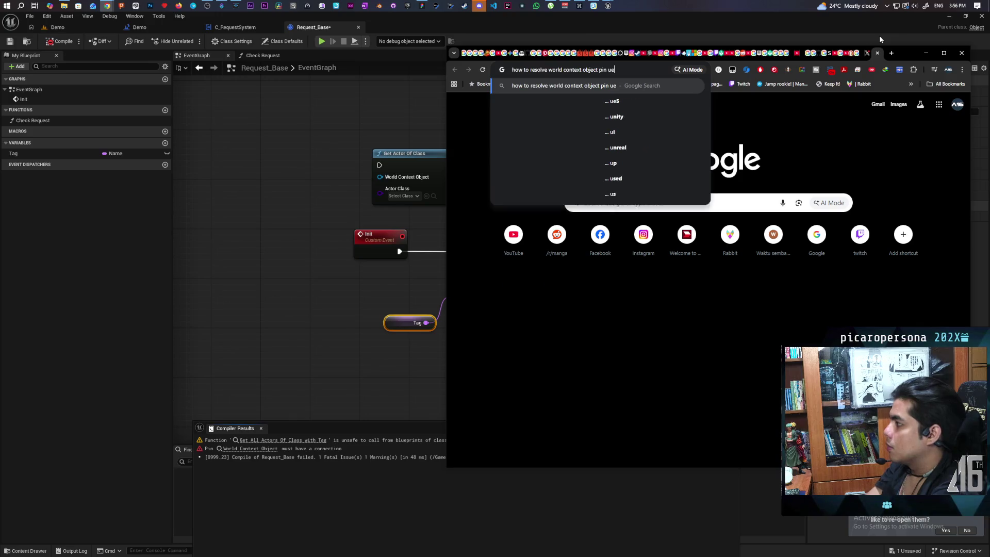
key(Return)
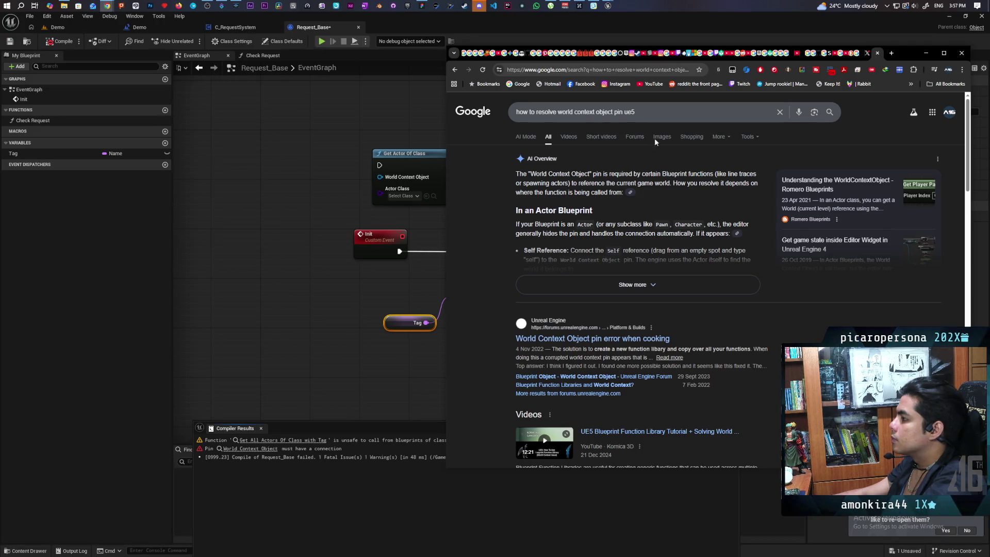
click(624, 112)
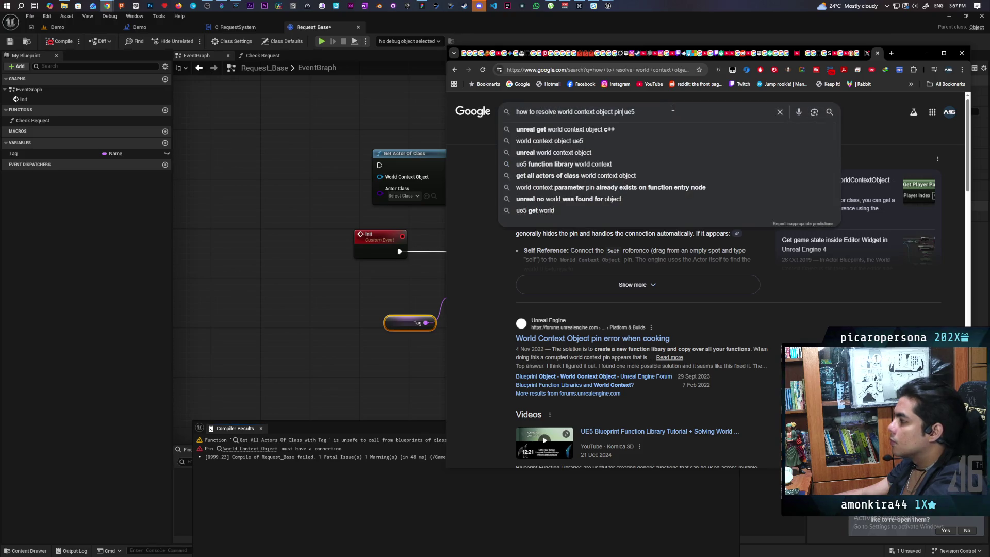
text(in o)
text(bject cla)
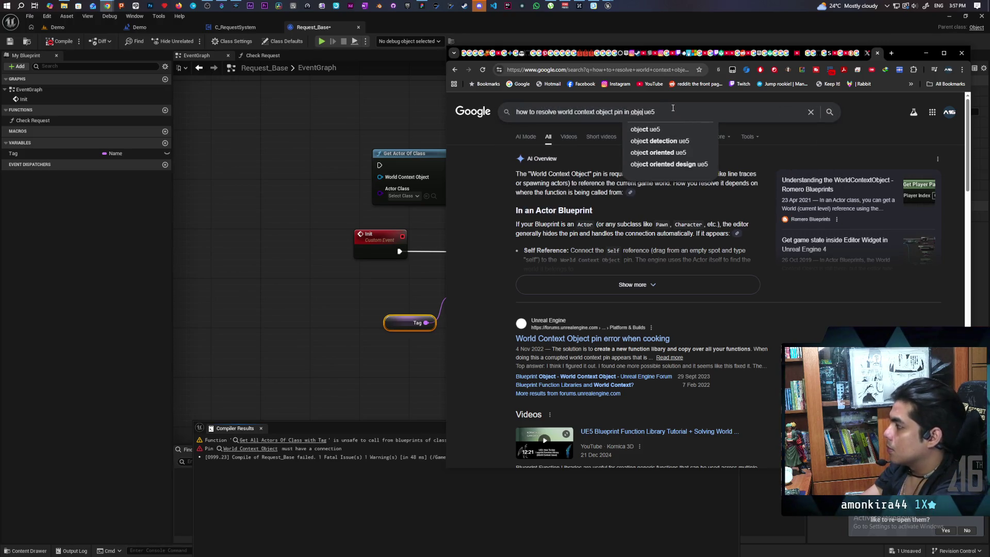
text(ss)
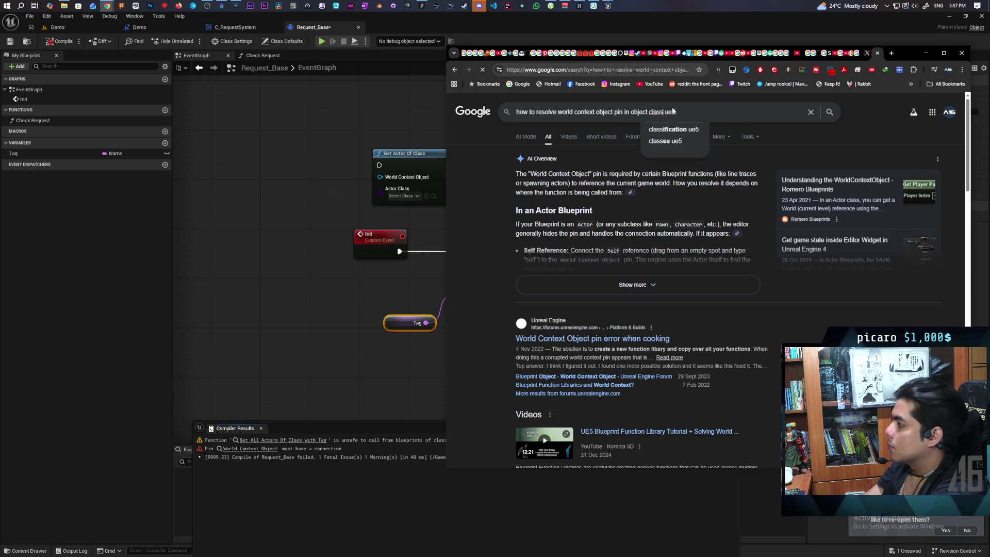
key(Return)
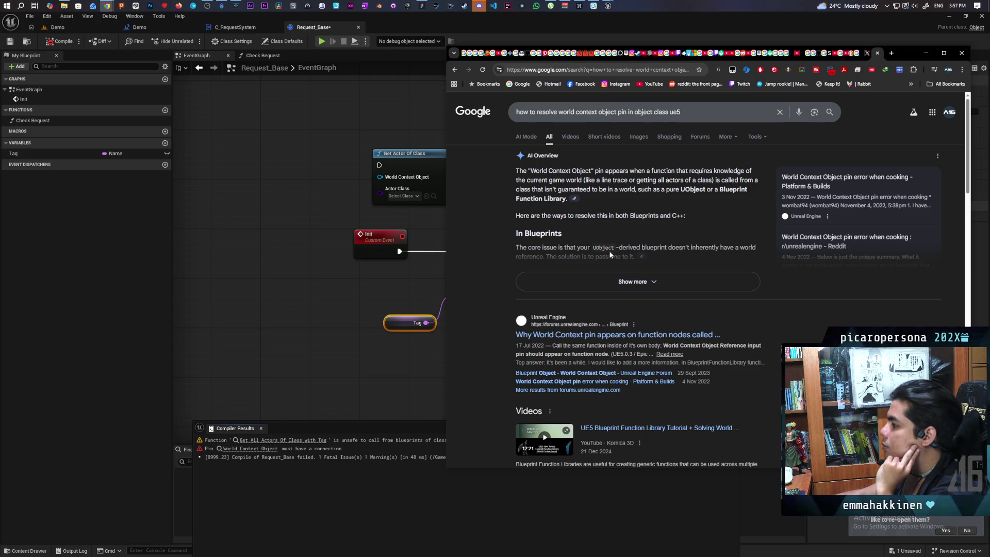
click(634, 281)
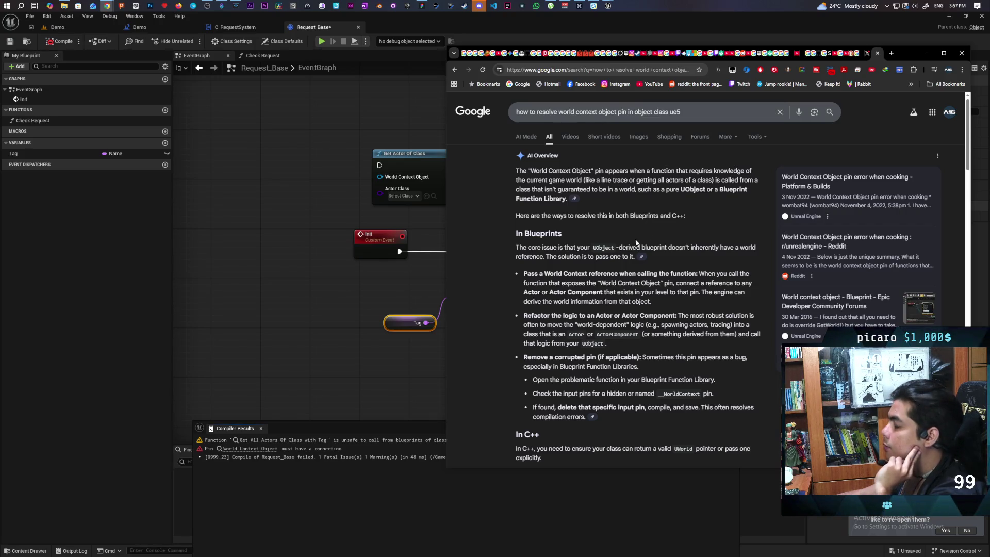
drag(908, 53, 678, 397)
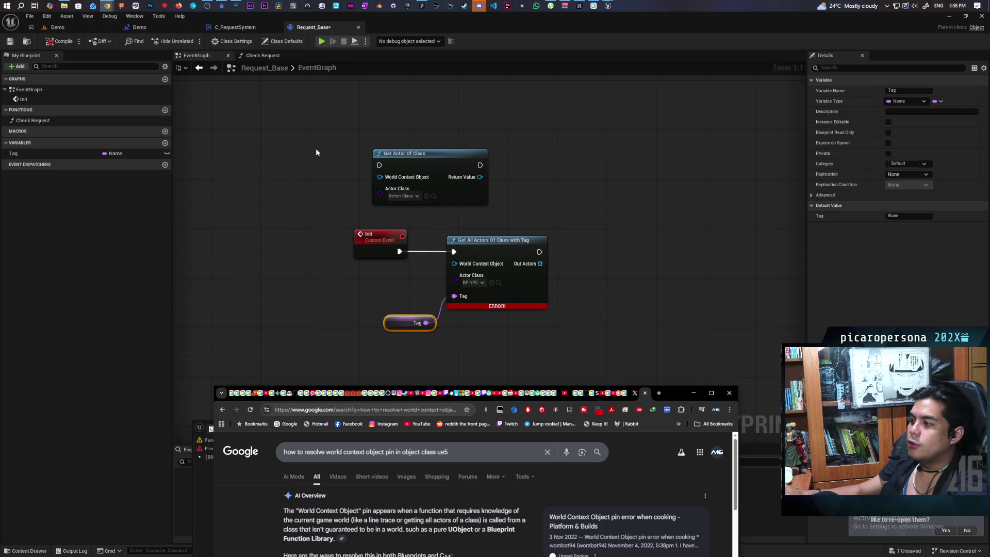
Step: Browse the 'get world' node actions in the Request_Base graph and close the list without adding one
right_click(303, 293)
text(get wo)
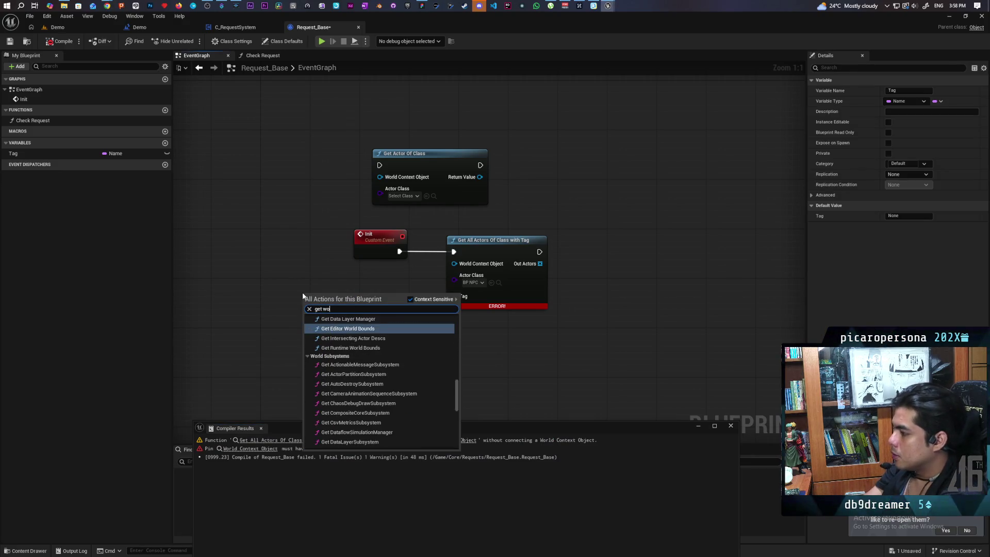
text(rld)
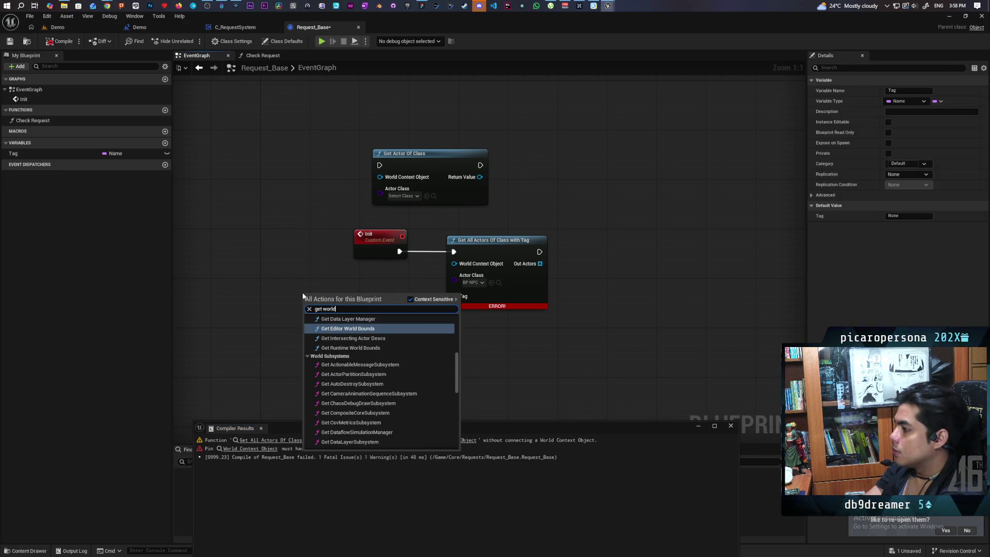
scroll(392, 392, down, 8)
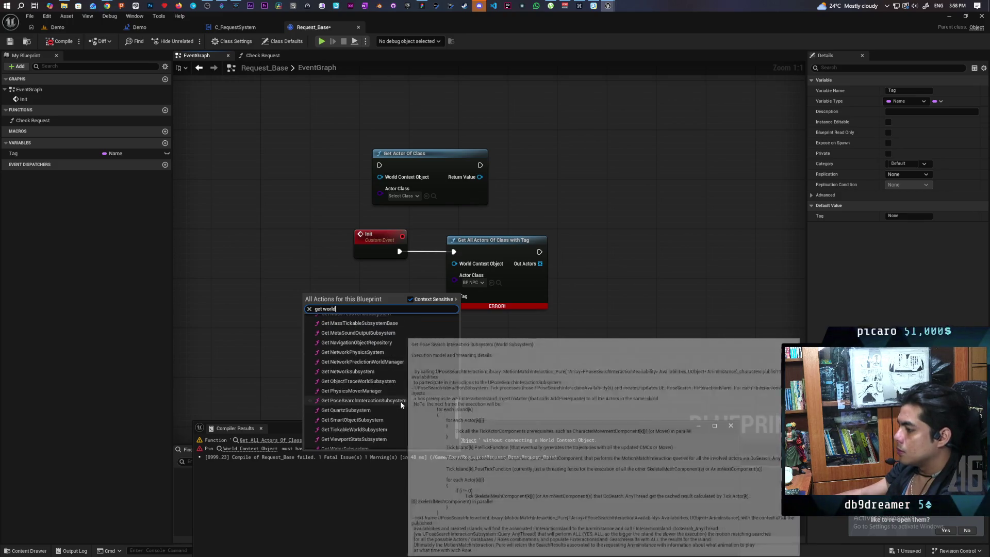
scroll(400, 428, up, 5)
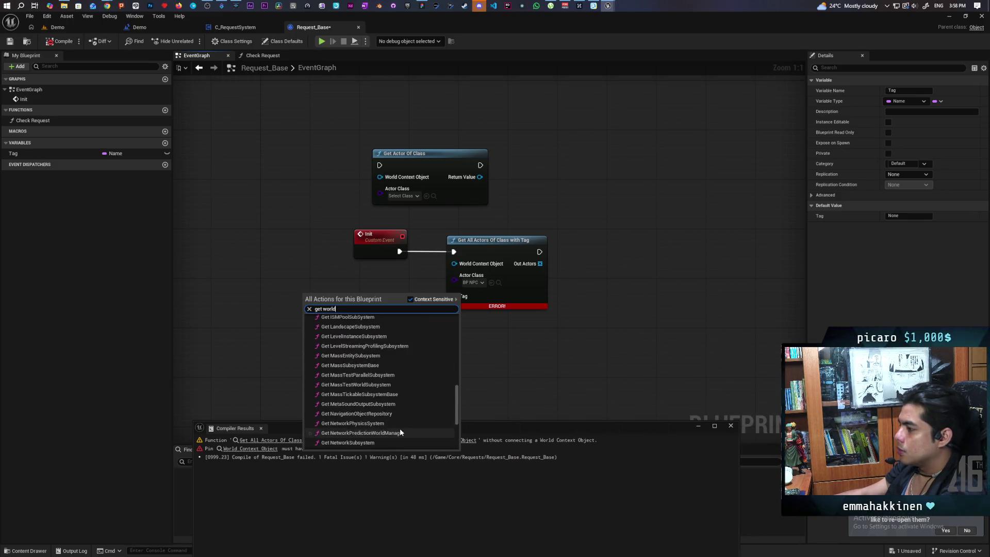
scroll(401, 430, up, 4)
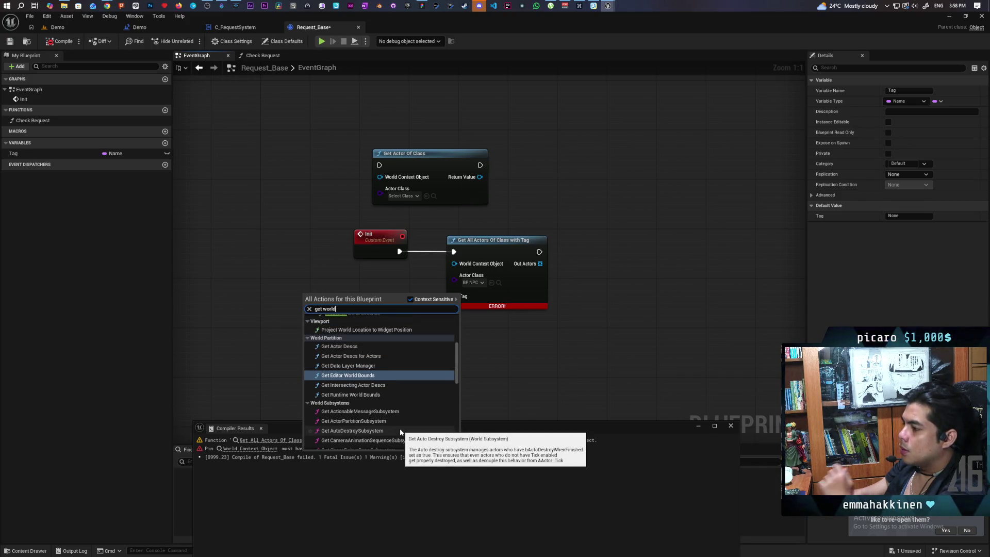
scroll(399, 413, up, 2)
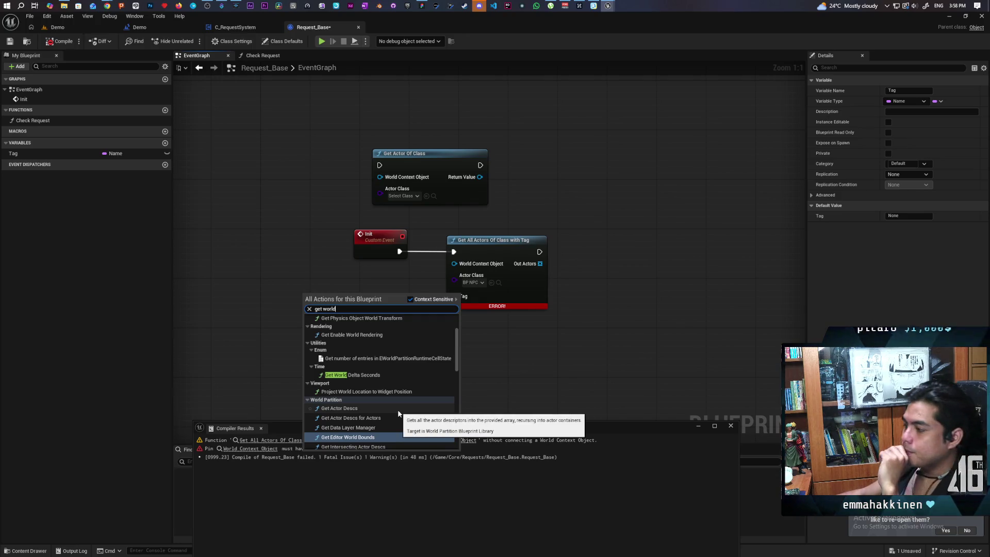
scroll(398, 413, up, 2)
scroll(398, 413, up, 1)
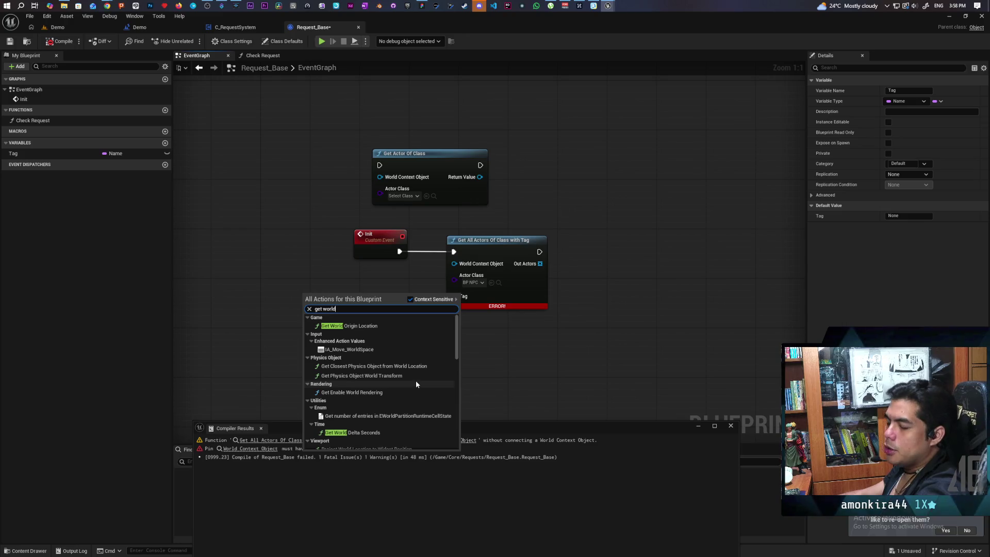
click(384, 278)
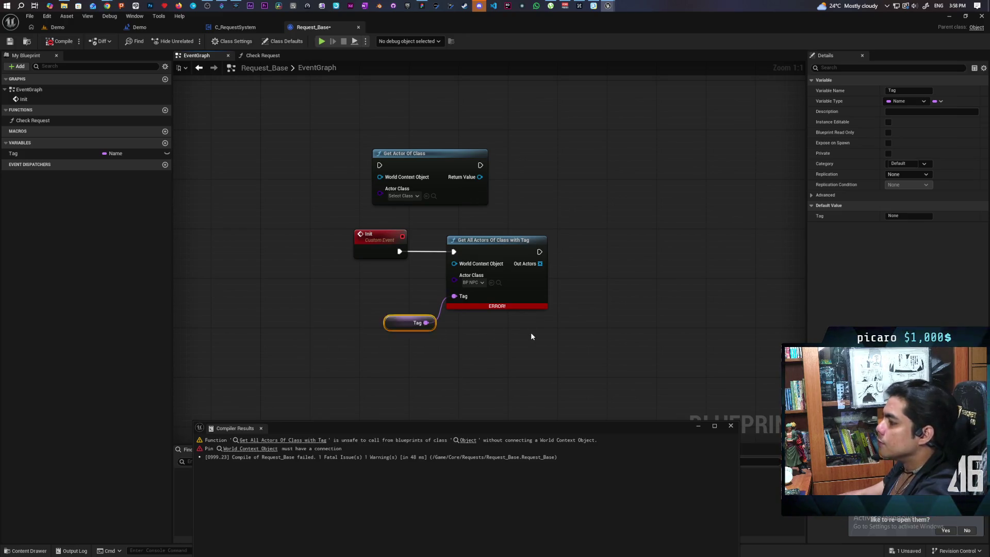
Step: Select the Tag and Get All Actors Of Class with Tag nodes in Request_Base
click(379, 253)
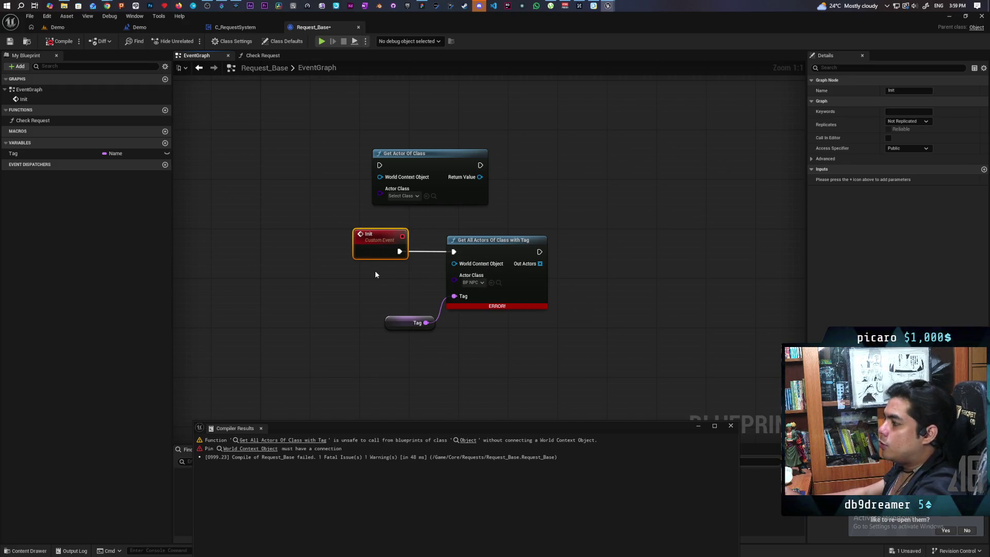
click(375, 289)
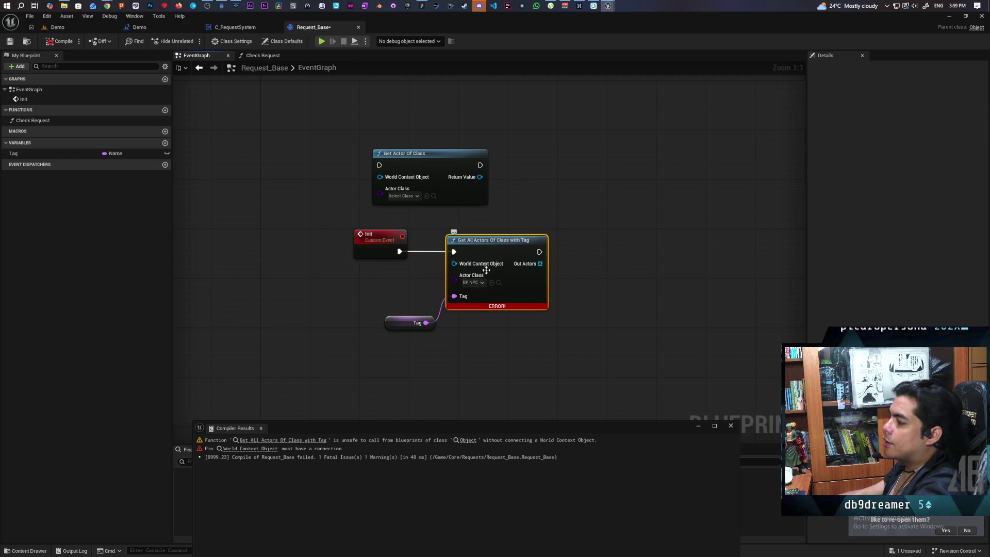
drag(407, 270, 499, 370)
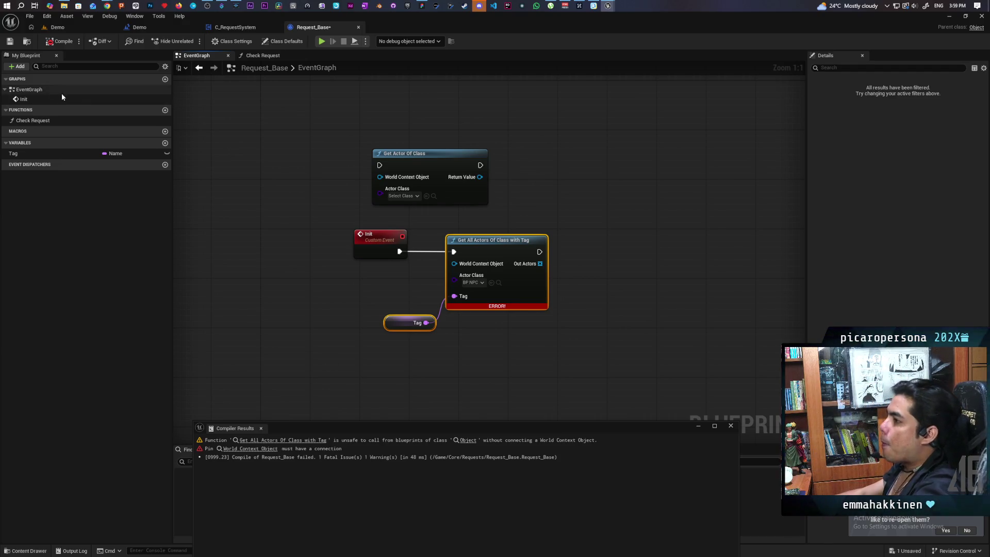
Step: In C_RequestSystem, browse 'get world' actions, then frame the Construct Request Base node in the Add Request chain
click(243, 27)
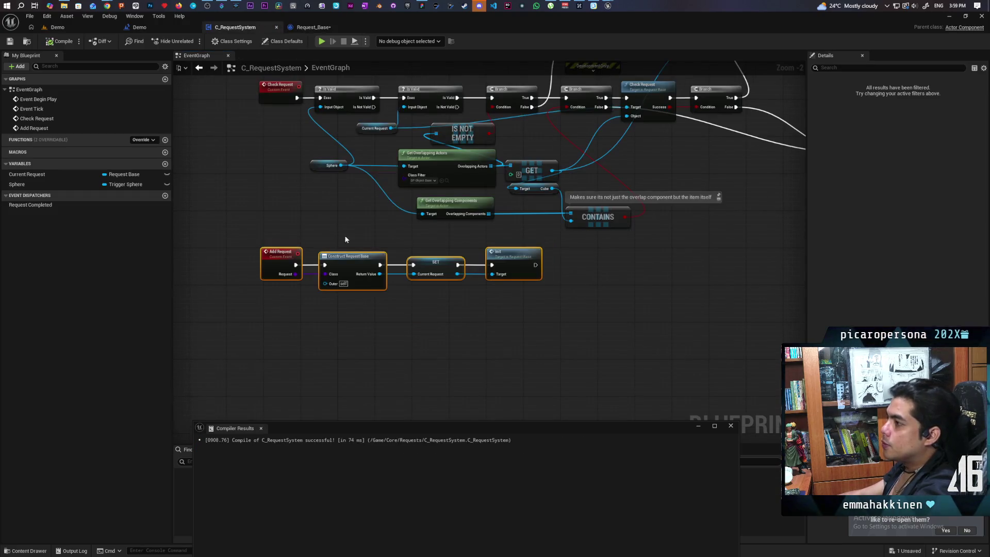
right_click(368, 311)
text(get world)
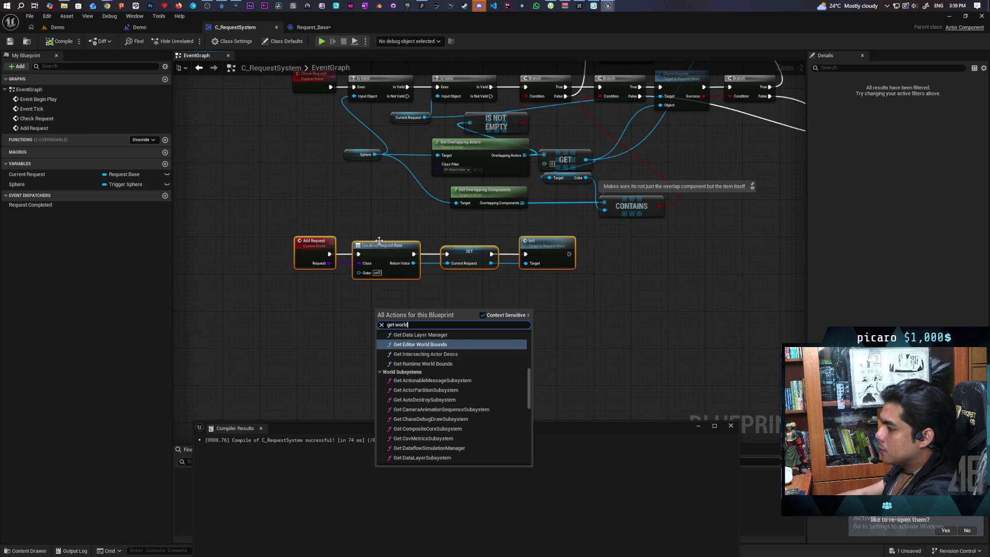
scroll(484, 412, down, 10)
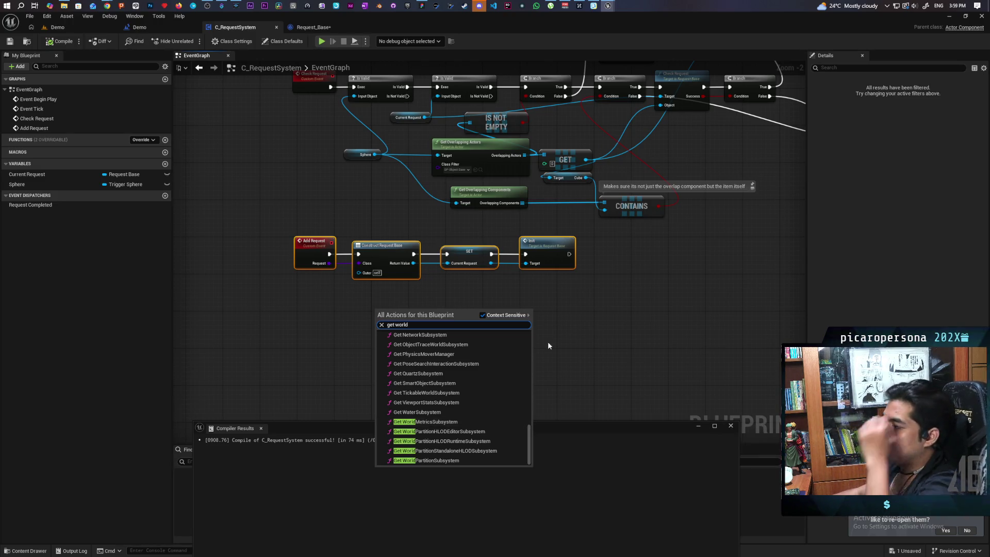
click(366, 306)
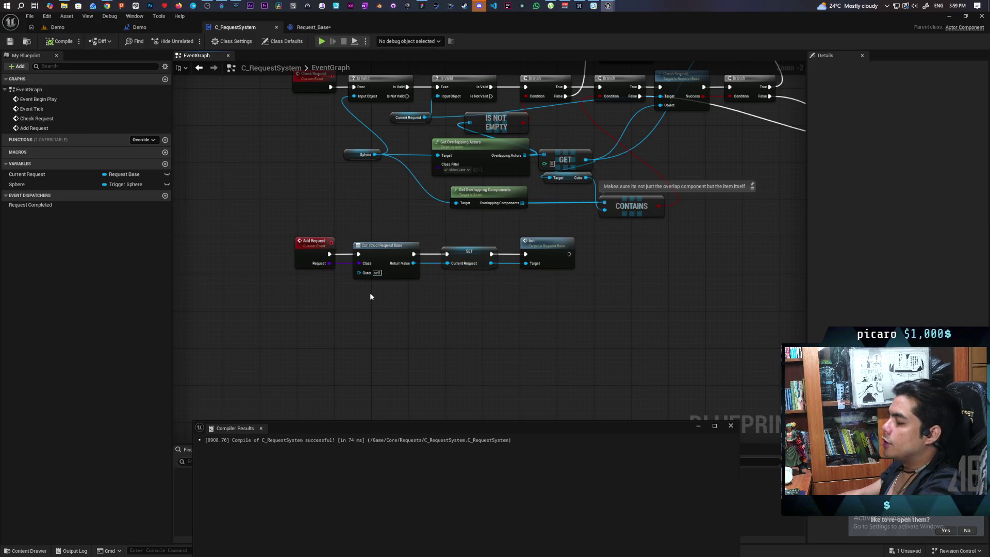
scroll(368, 303, up, 9)
click(408, 199)
drag(378, 300, 465, 294)
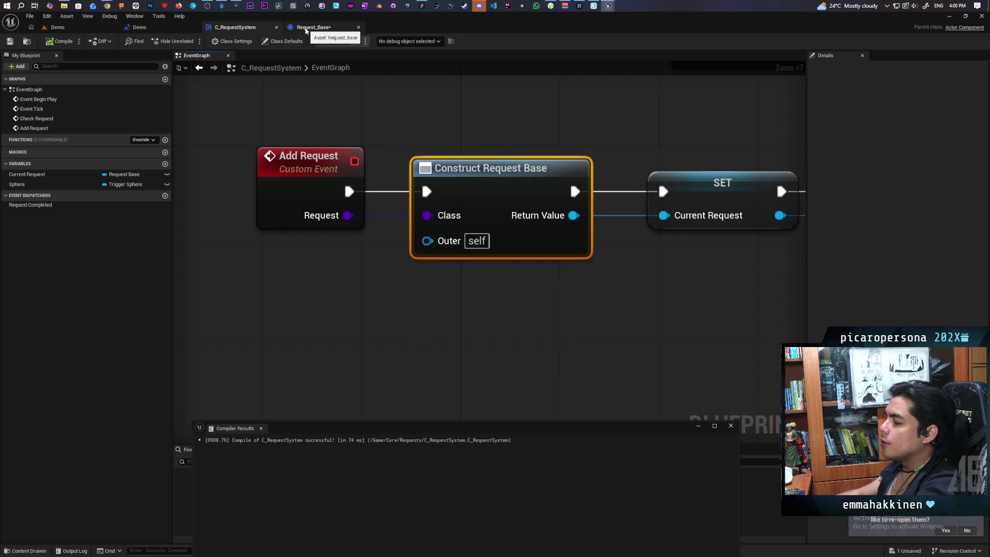
Step: In Request_Base, pull a wire from the World Context Object pin and dismiss the suggestions
click(306, 30)
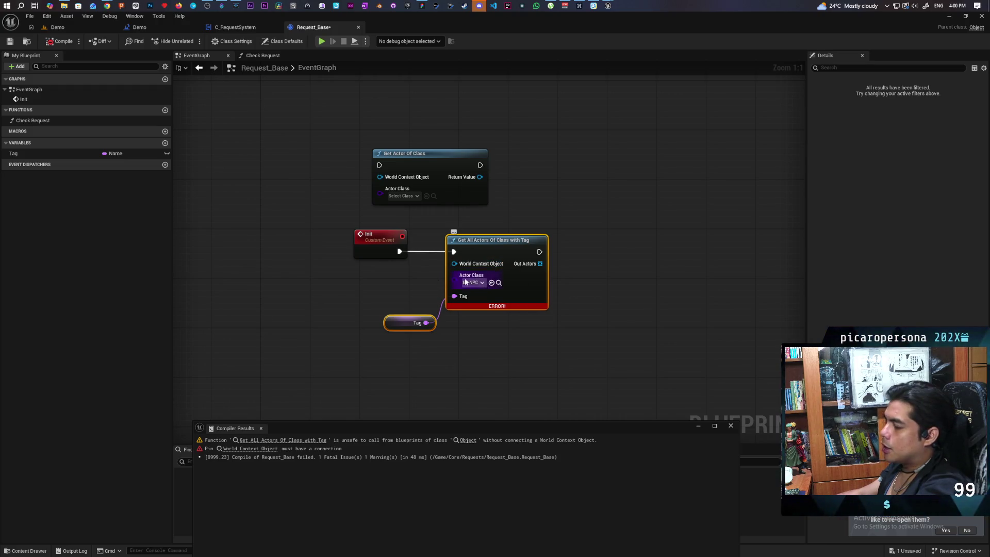
drag(454, 263, 359, 287)
click(341, 273)
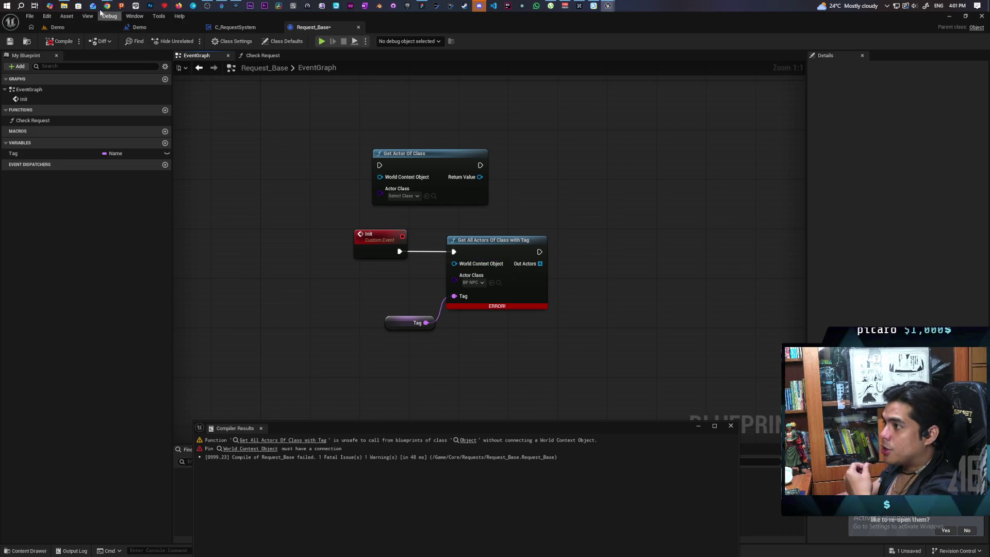
mouse_move(106, 6)
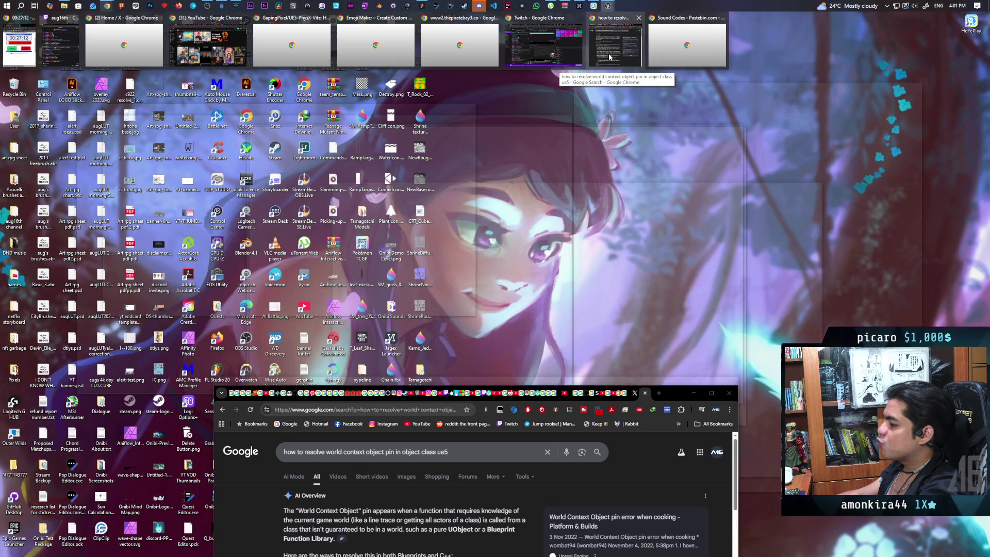
Step: Move the Chrome results to mid-screen and scroll through the AI overview's Blueprint and C++ fixes
click(610, 57)
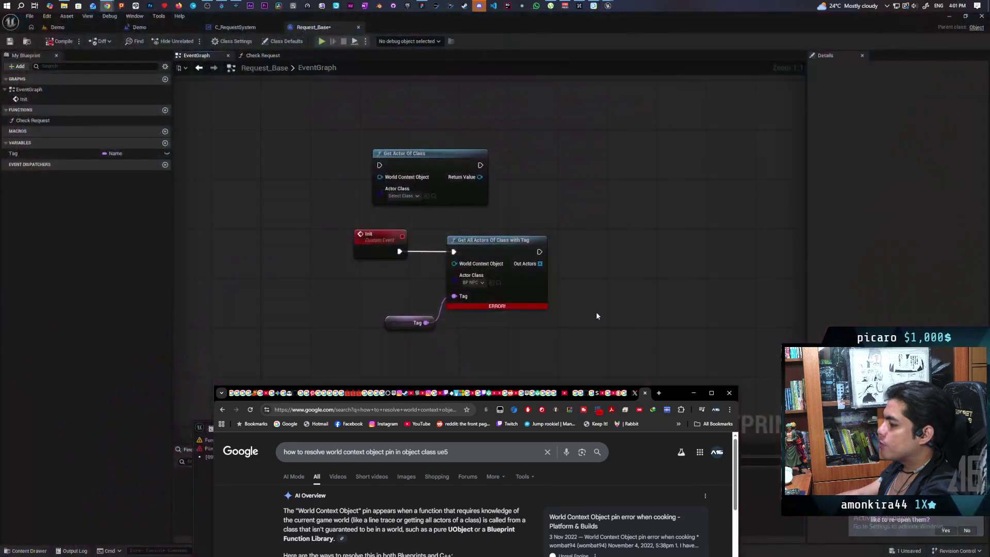
drag(680, 399, 675, 114)
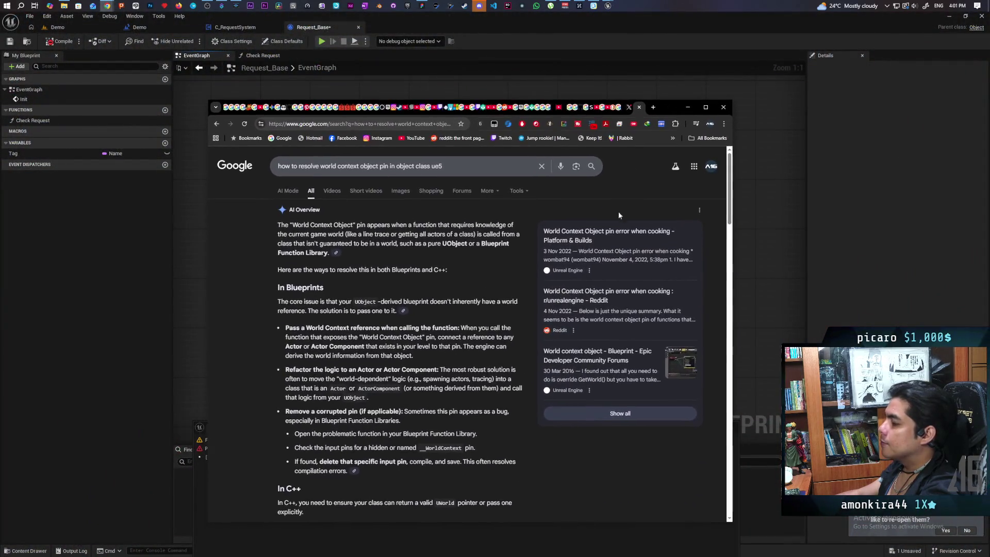
scroll(434, 345, down, 1)
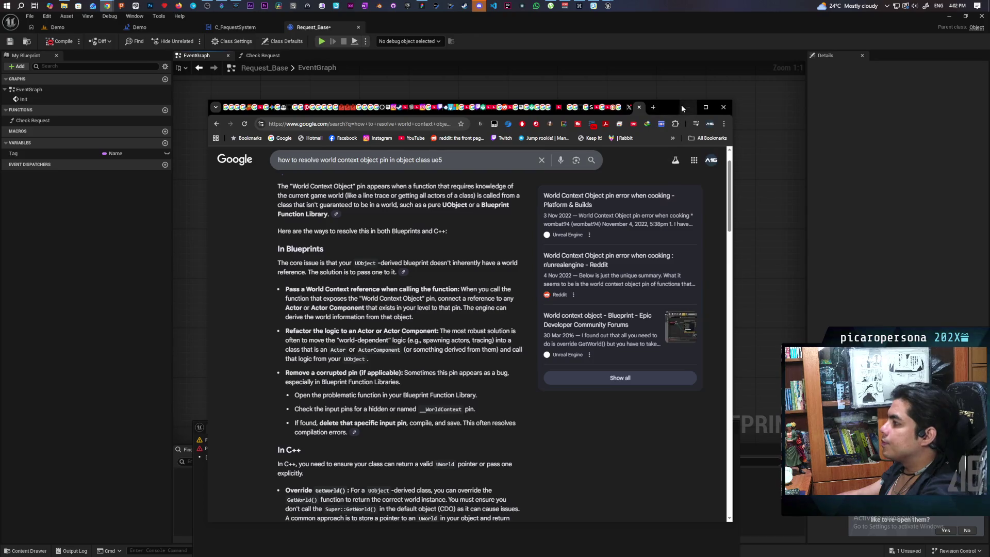
Step: Wire Init's World Context Object into Get All Actors with Tag and recompile Request_Base
click(276, 24)
click(264, 27)
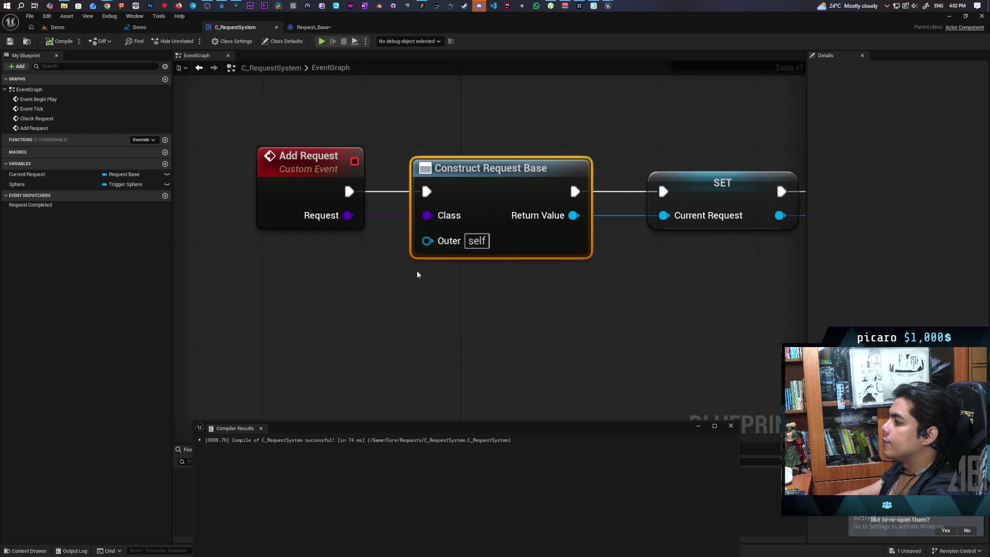
click(313, 27)
mouse_move(453, 264)
mouse_down()
mouse_move(423, 280)
mouse_move(381, 253)
mouse_up()
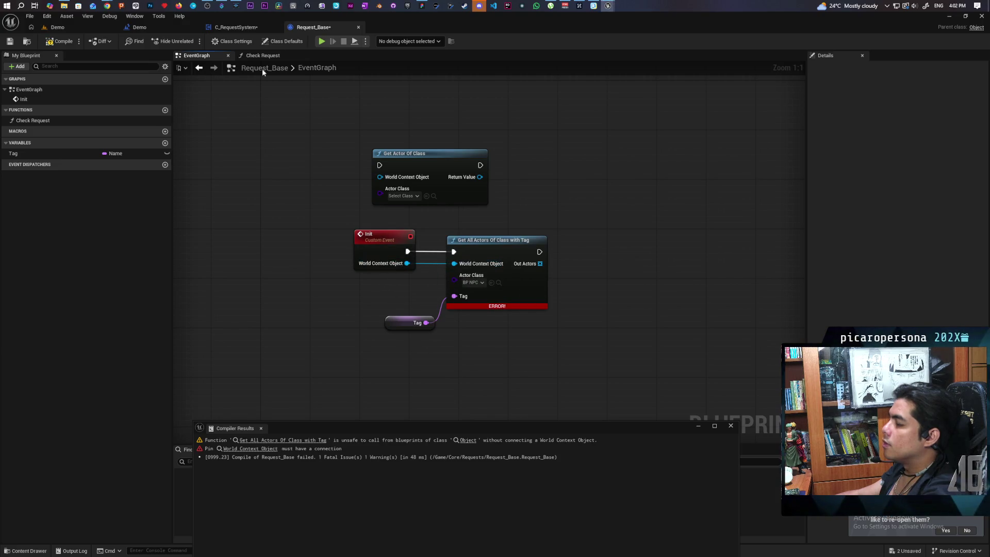
key(F7)
Step: In C_RequestSystem, feed a Self node into the Init call's World Context Object input
click(236, 26)
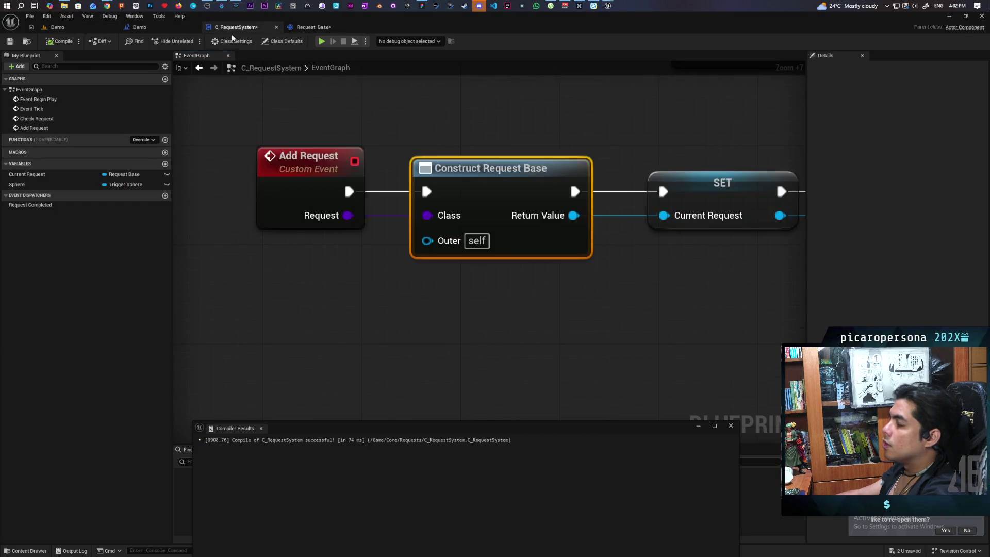
click(312, 27)
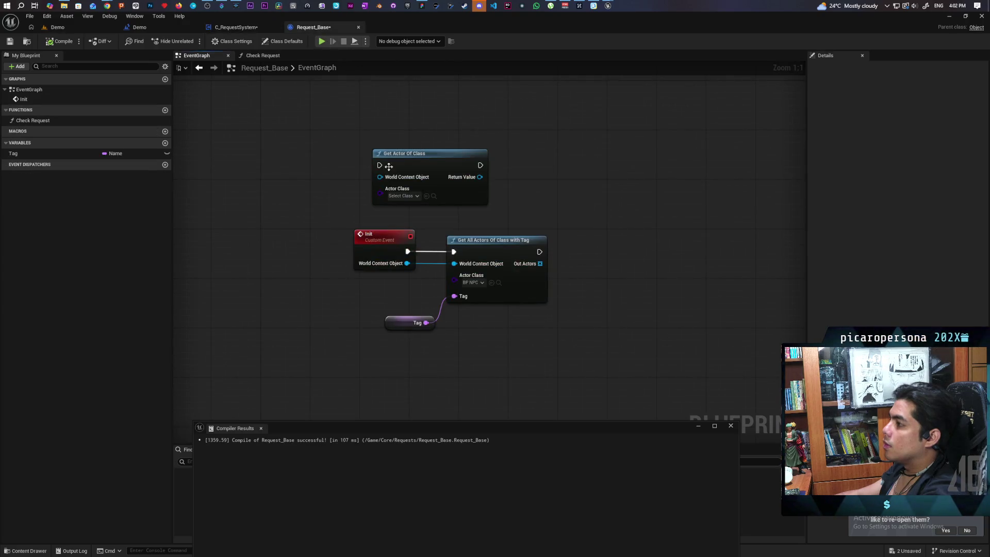
click(242, 27)
drag(546, 281, 316, 280)
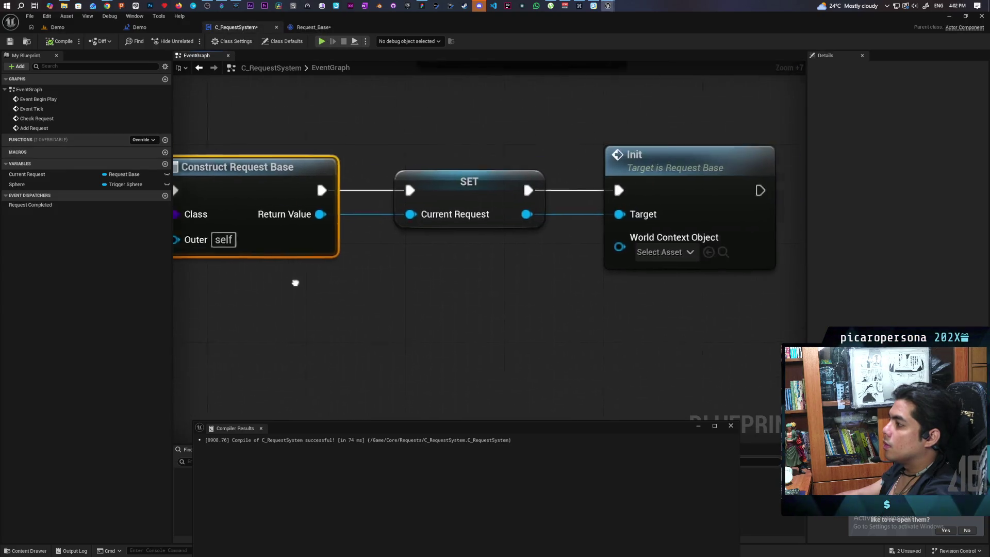
drag(582, 242, 541, 291)
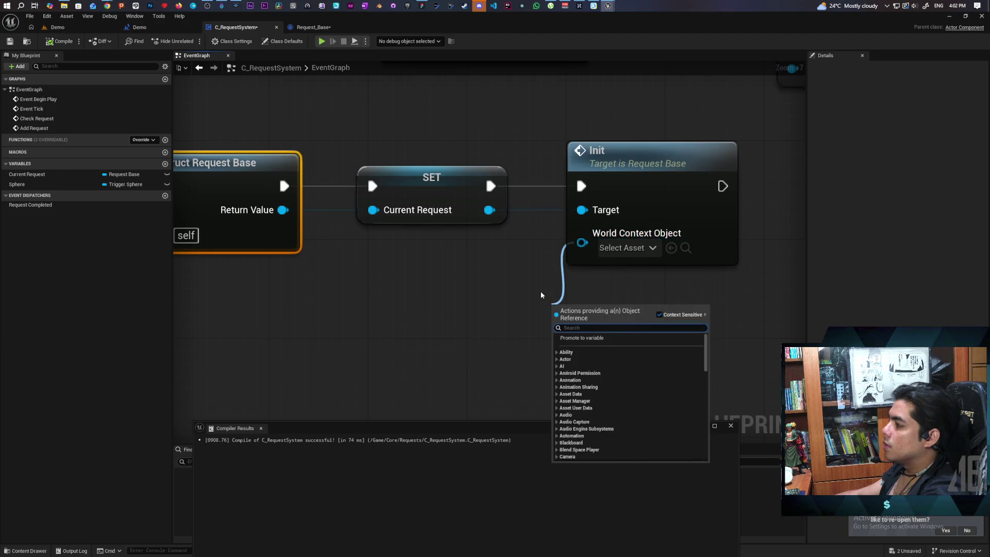
text(self)
key(Return)
drag(565, 322, 495, 274)
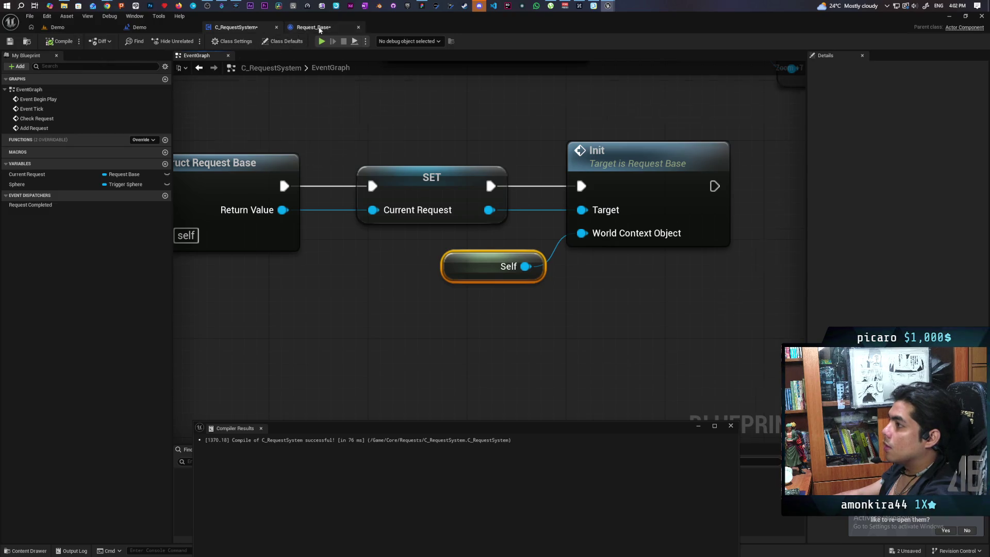
Step: Return to the Request_Base event graph and shift the view slightly left
click(311, 27)
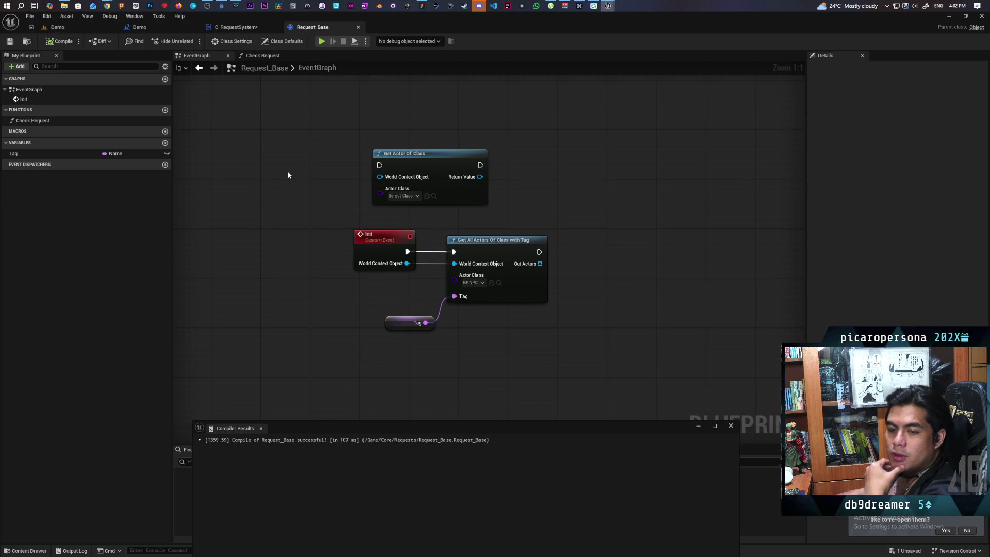
drag(486, 250, 442, 250)
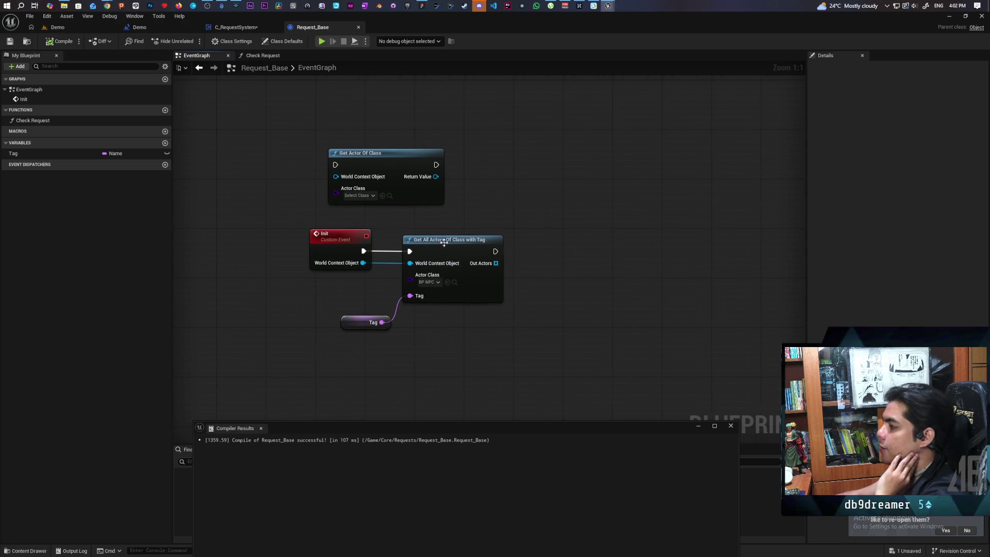
Step: Add a Get Game Mode node from Init's World Context Object and place it beside the Tag node
mouse_move(343, 285)
mouse_down()
mouse_move(376, 243)
mouse_move(401, 346)
mouse_up()
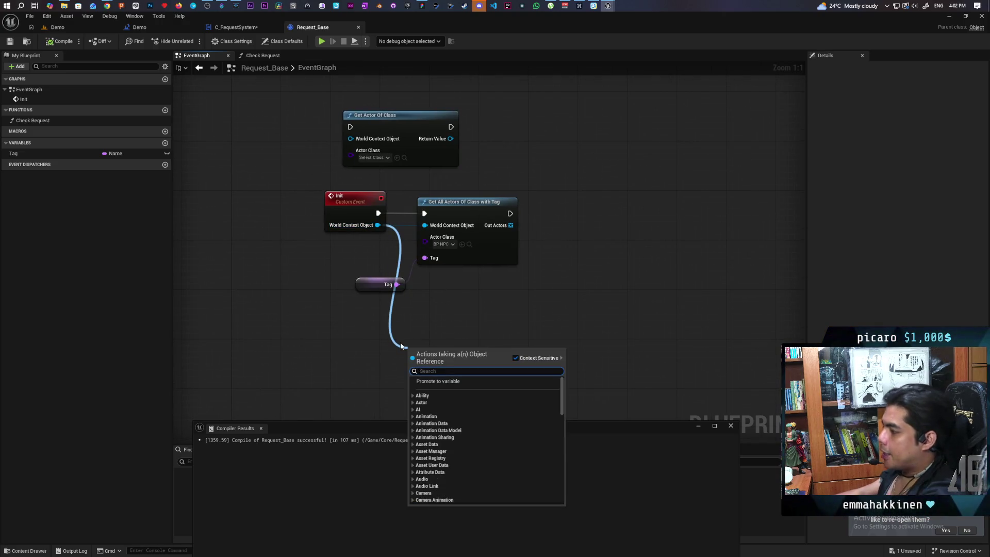
text(get gaem m)
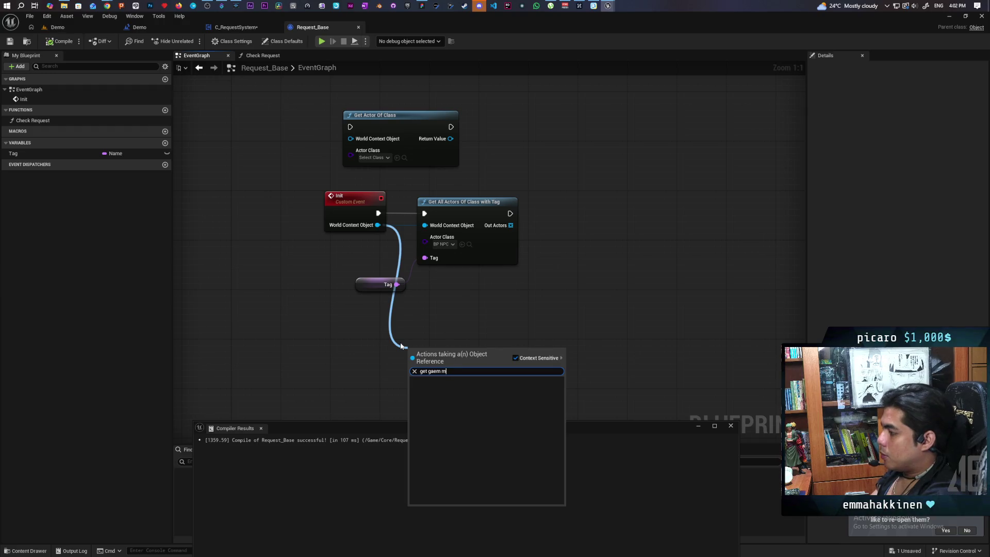
key(BackSpace)
key(BackSpace)
key(BackSpace)
key(BackSpace)
text(me mode)
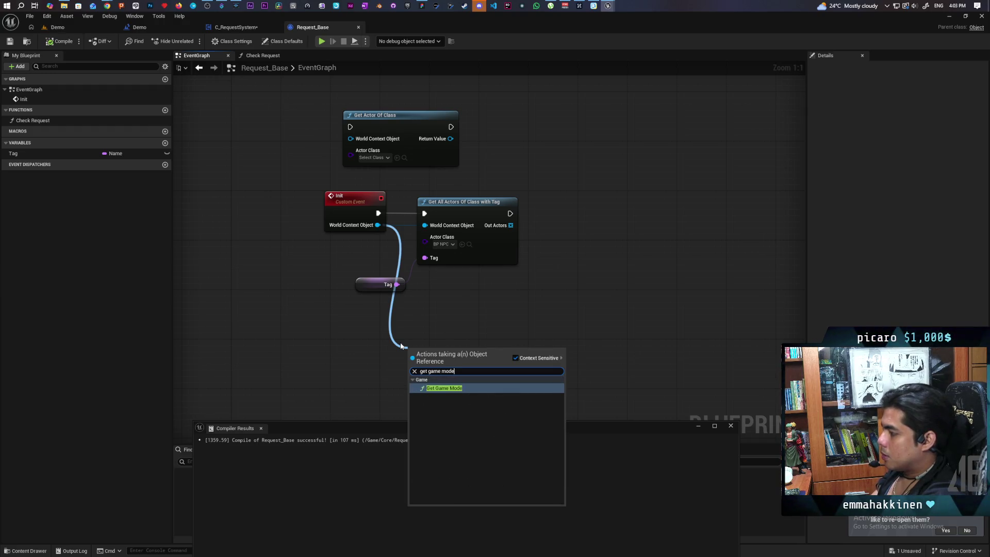
key(Return)
drag(473, 349, 494, 288)
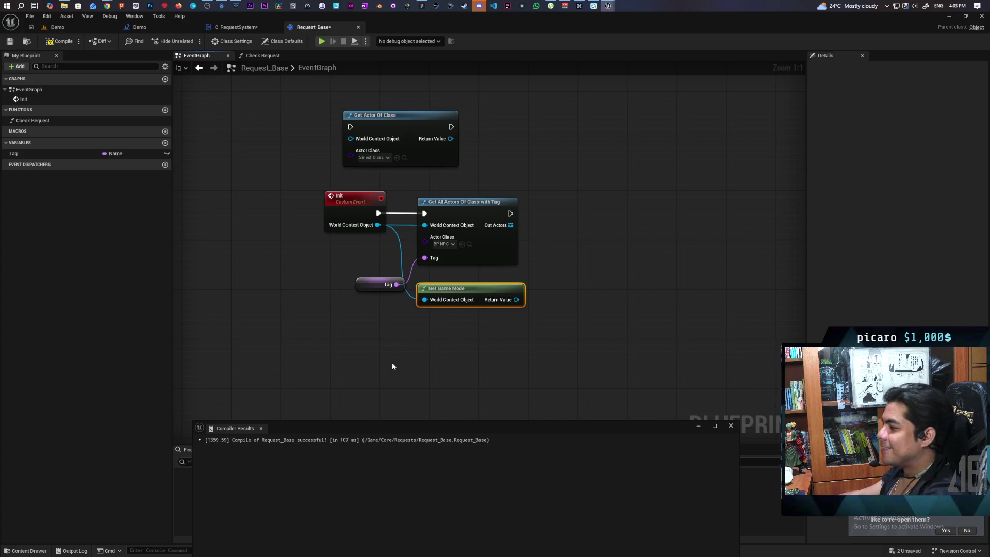
drag(411, 387, 375, 314)
Step: Add a second Get Game Mode node, then delete it and the original Get Game Mode node
right_click(375, 313)
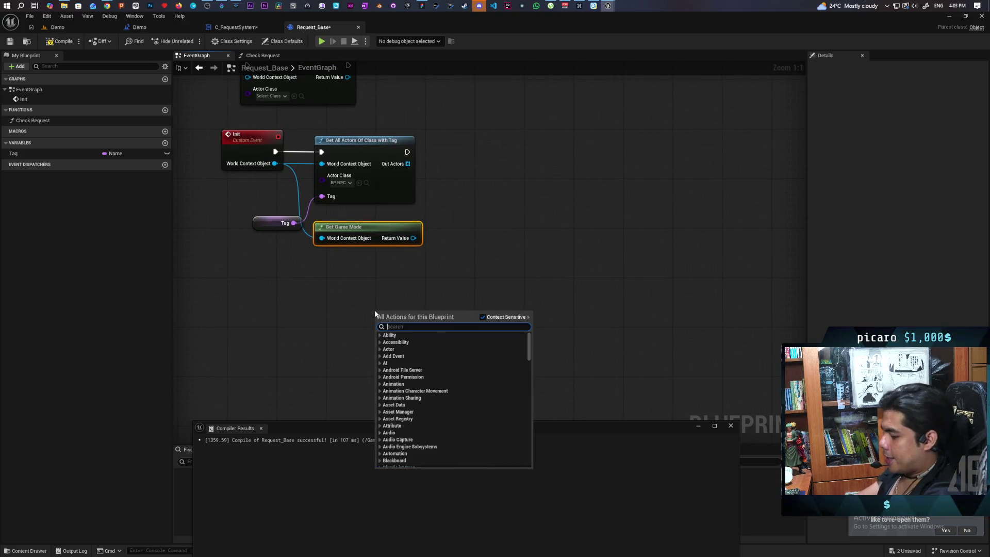
text(get game mode)
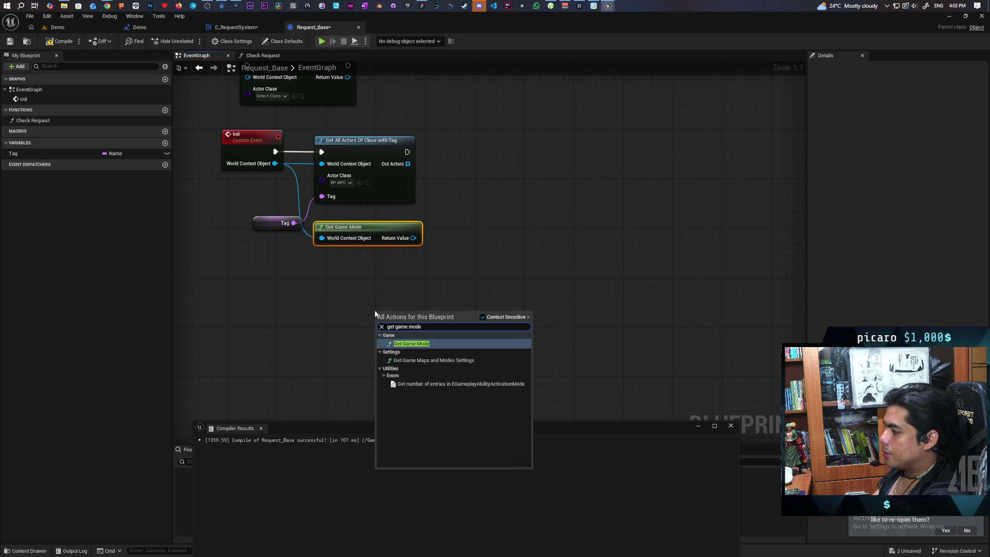
click(424, 343)
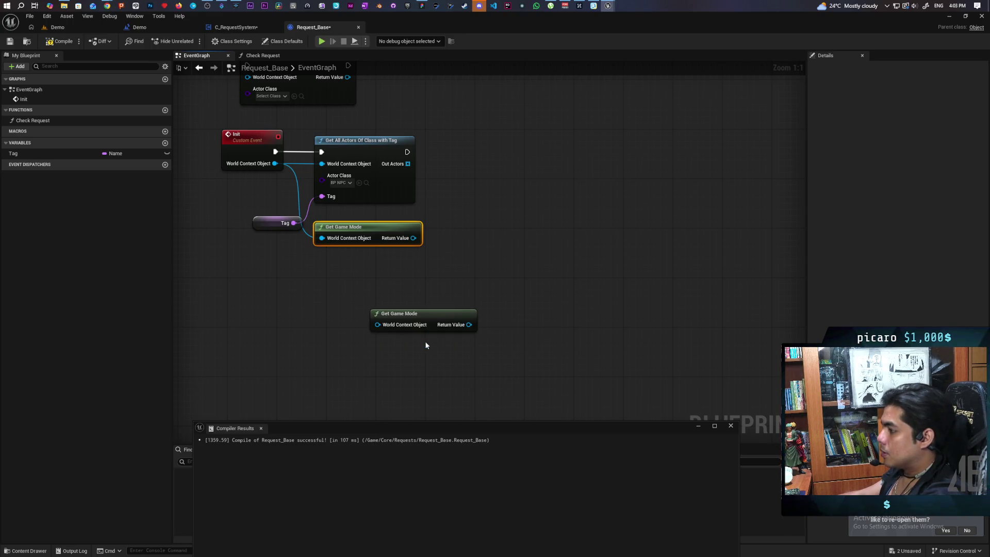
mouse_move(410, 309)
mouse_down()
mouse_move(342, 279)
mouse_move(375, 282)
mouse_up()
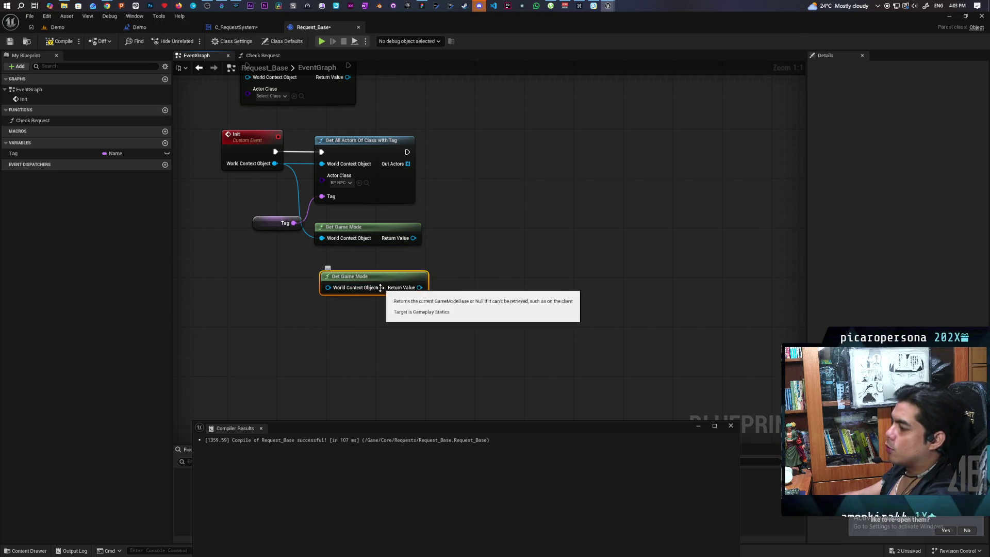
key(Delete)
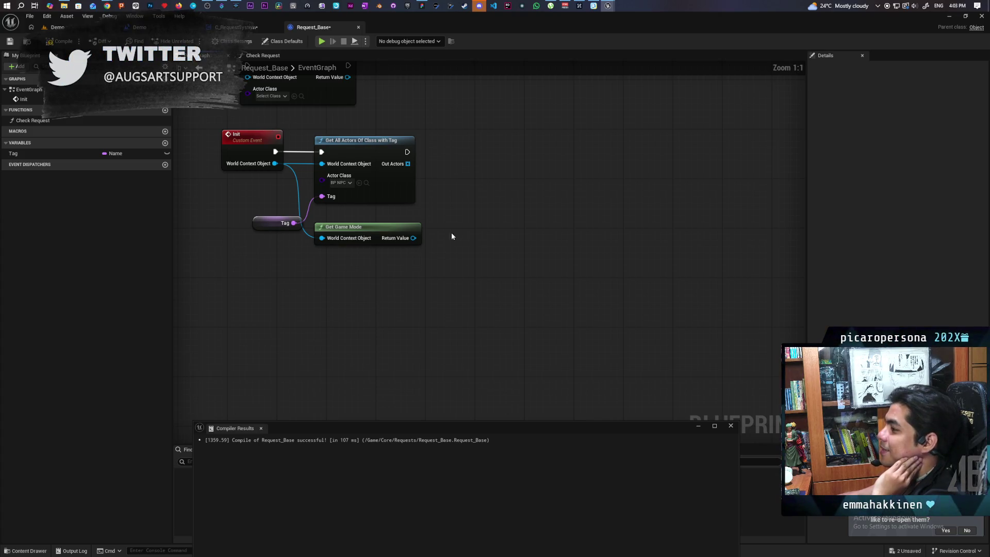
drag(452, 220, 351, 285)
key(Delete)
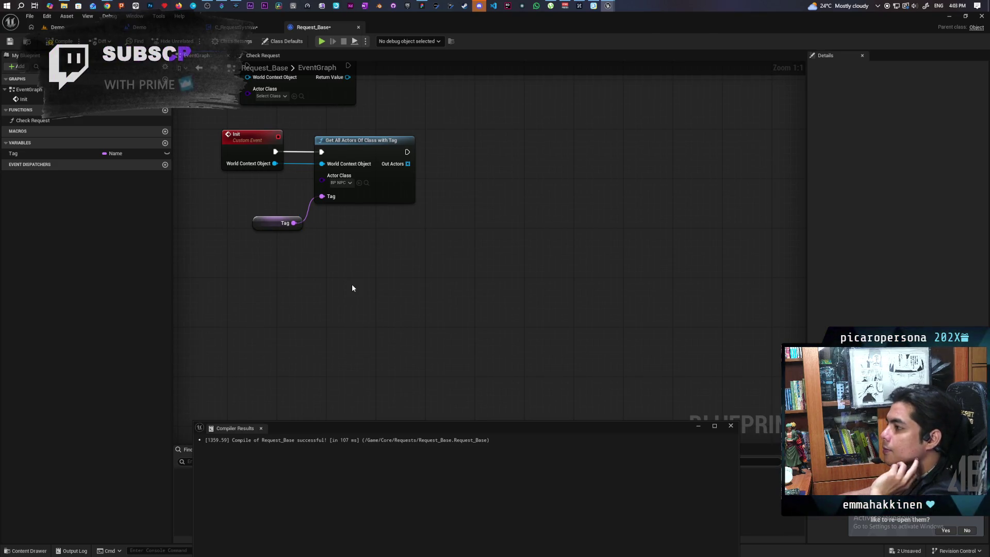
Step: Pan to reveal the Get Actor Of Class node and select the Get All Actors with Tag and Tag nodes
mouse_move(350, 282)
mouse_down()
mouse_move(381, 327)
mouse_move(367, 334)
mouse_up()
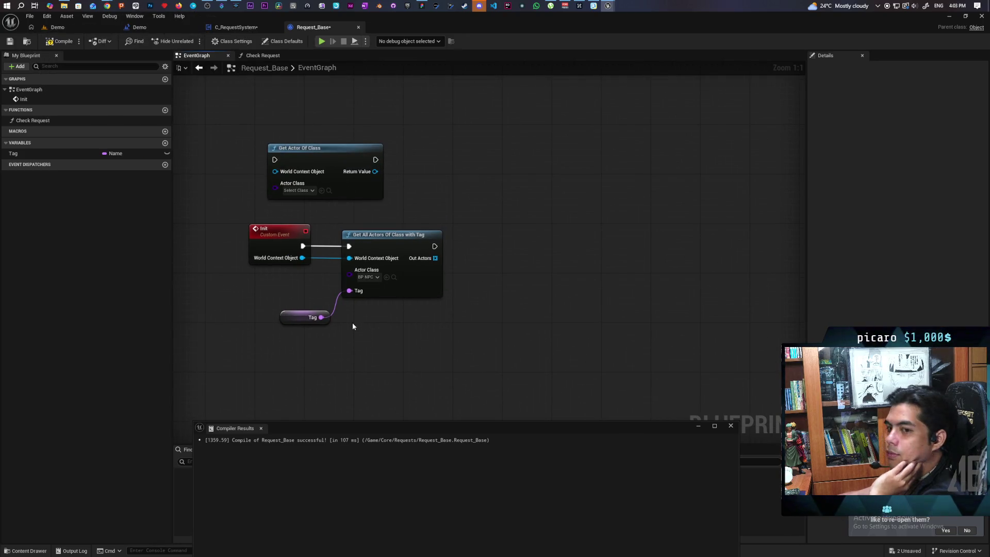
drag(311, 278, 449, 343)
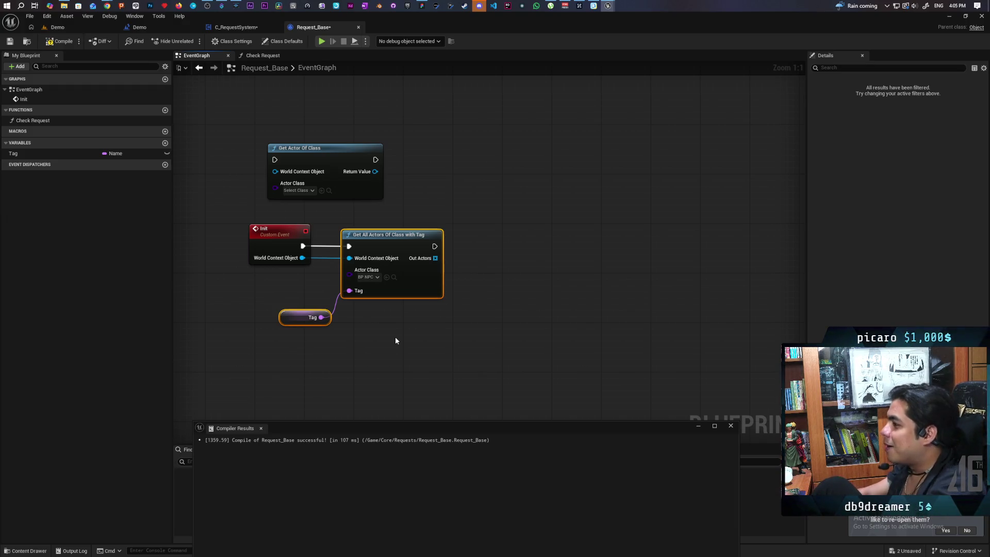
Step: Compile and save Request_Base, then edit the Tag variable's default value
scroll(408, 246, up, 2)
mouse_move(400, 180)
mouse_down()
mouse_move(465, 197)
mouse_move(523, 189)
mouse_move(519, 202)
mouse_move(479, 176)
mouse_up()
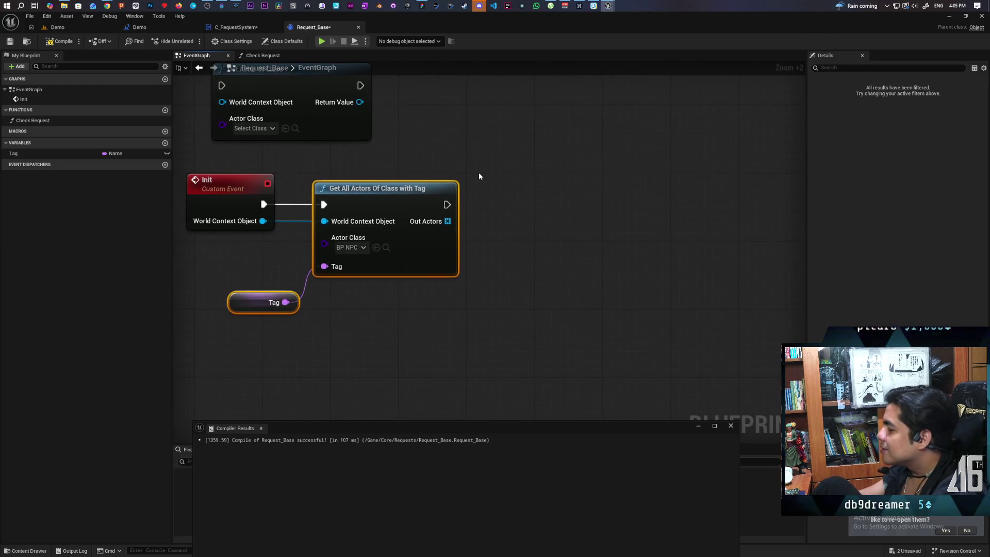
drag(506, 214, 509, 218)
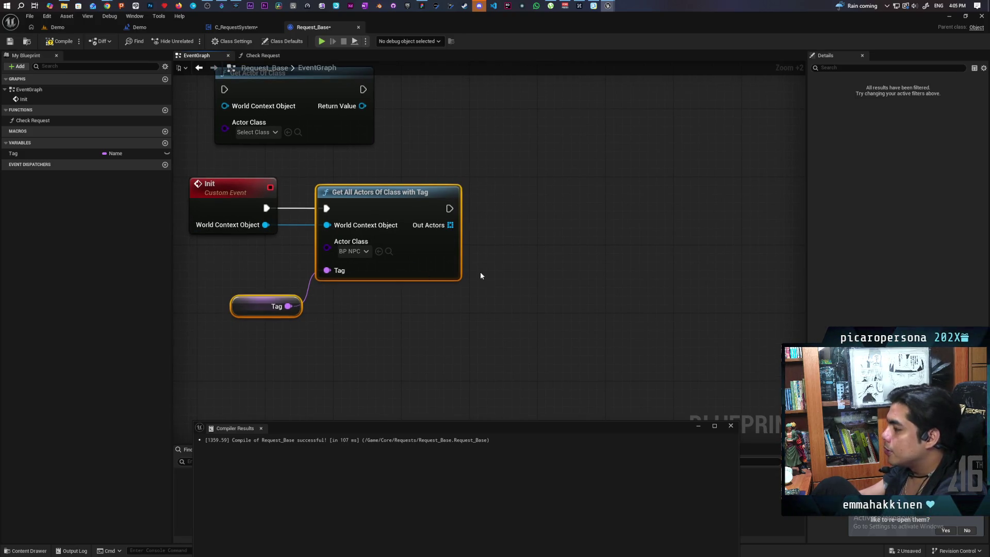
click(60, 41)
click(10, 41)
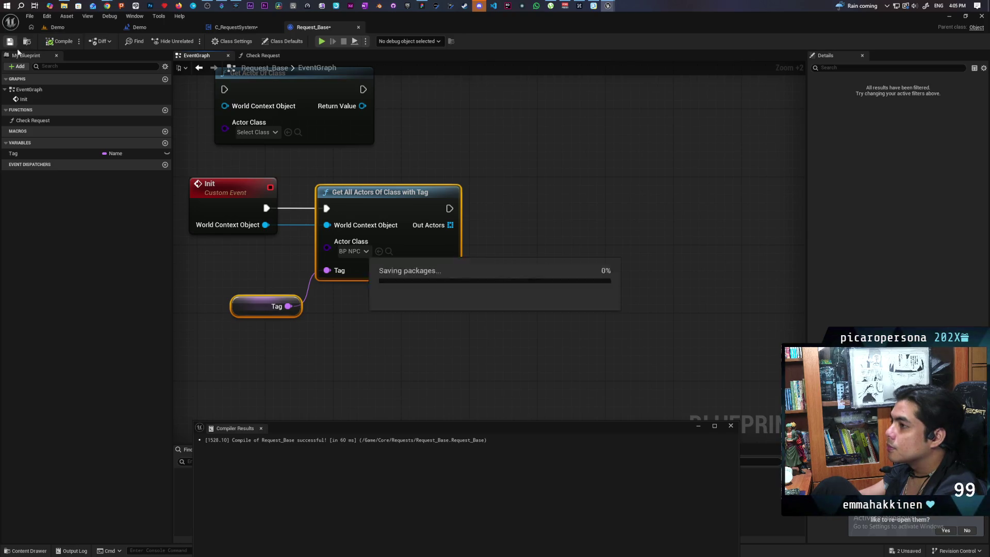
click(23, 153)
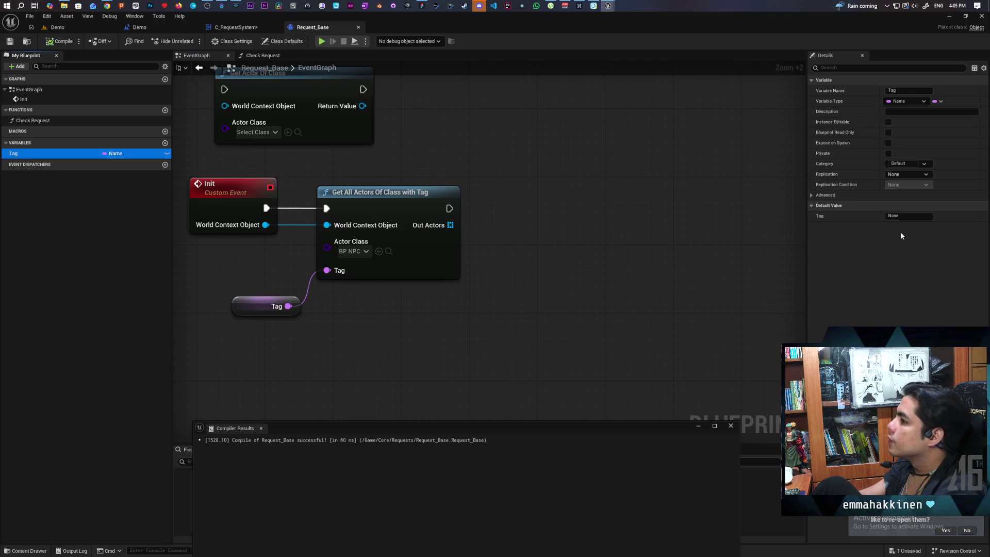
click(907, 215)
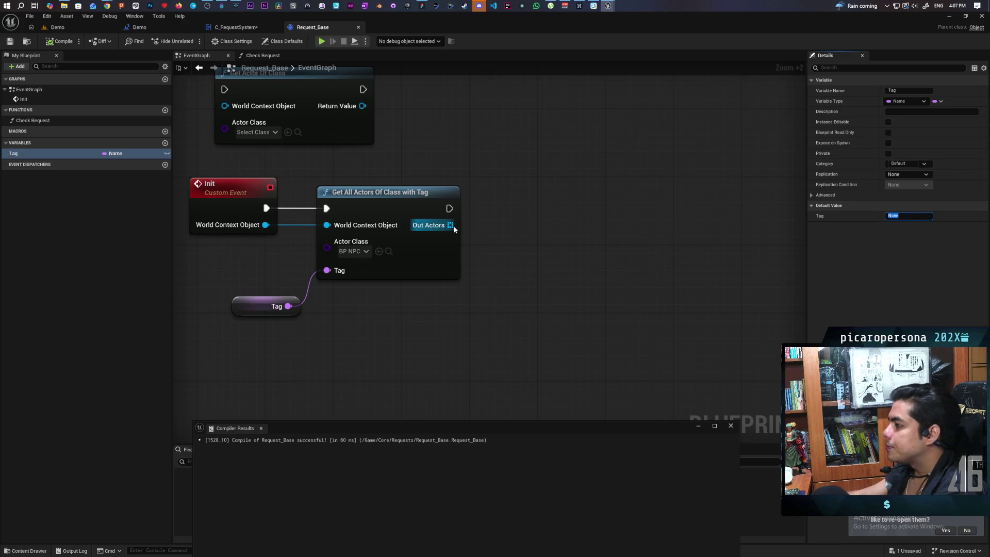
Step: Check Out Actors with Is Not Empty and feed it into a Branch run after Get All Actors with Tag
mouse_move(450, 225)
mouse_down()
mouse_move(511, 297)
mouse_move(509, 289)
mouse_up()
text(get)
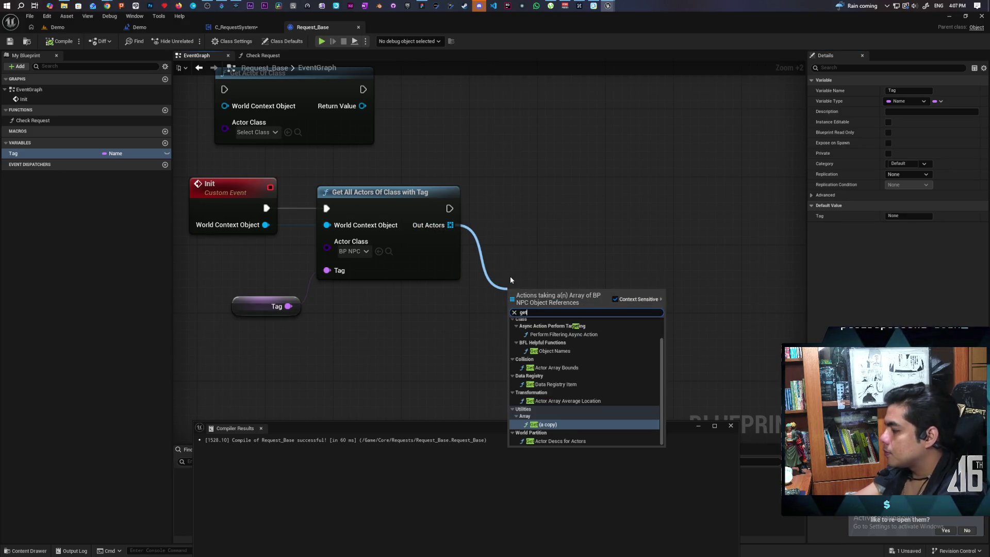
key(Escape)
drag(450, 226, 469, 255)
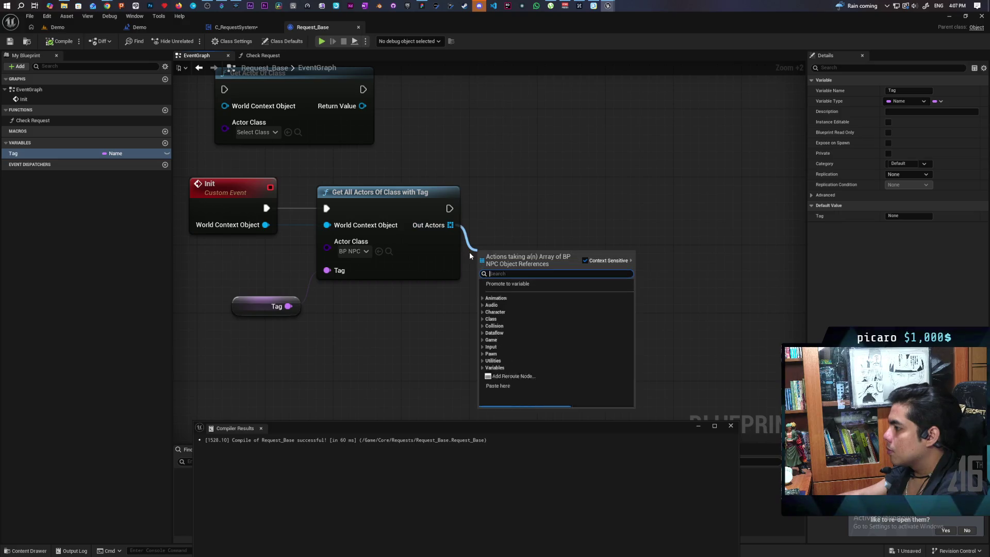
text(is not empty)
key(Return)
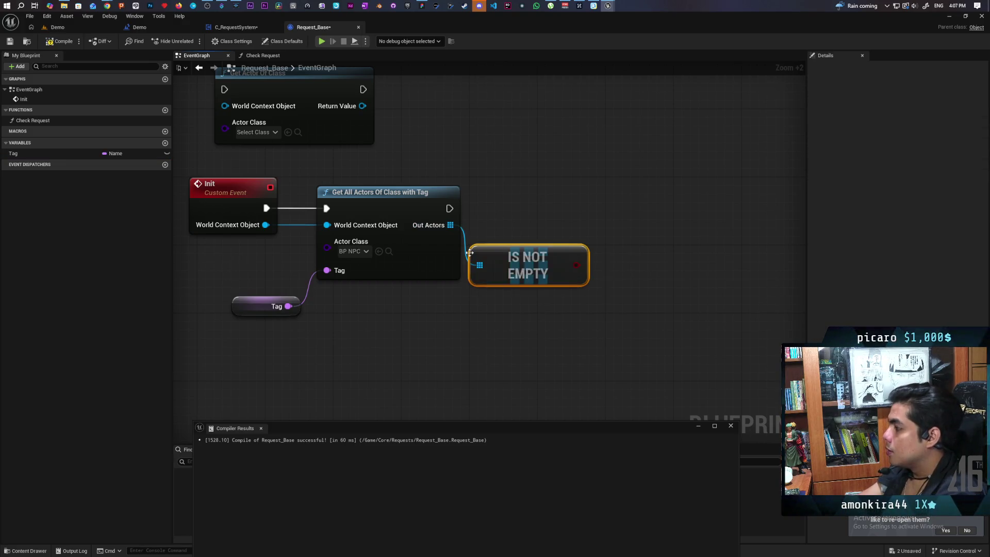
key(b)
click(588, 203)
mouse_move(449, 209)
mouse_down()
mouse_move(605, 215)
mouse_move(597, 218)
mouse_move(625, 203)
mouse_up()
drag(573, 260, 593, 226)
Step: Read Out Actors element 0 with a GET (a copy) node and promote it to a variable
mouse_move(494, 206)
mouse_down()
mouse_move(386, 210)
mouse_move(467, 314)
mouse_up()
text(get)
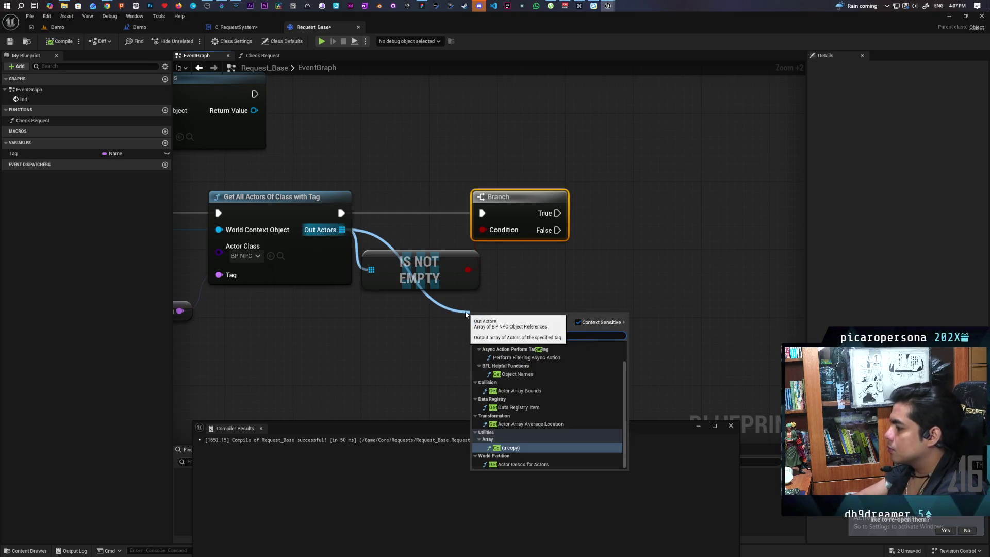
key(Return)
mouse_move(525, 306)
mouse_down()
mouse_move(422, 332)
mouse_move(568, 251)
mouse_move(491, 274)
mouse_up()
scroll(567, 250, down, 2)
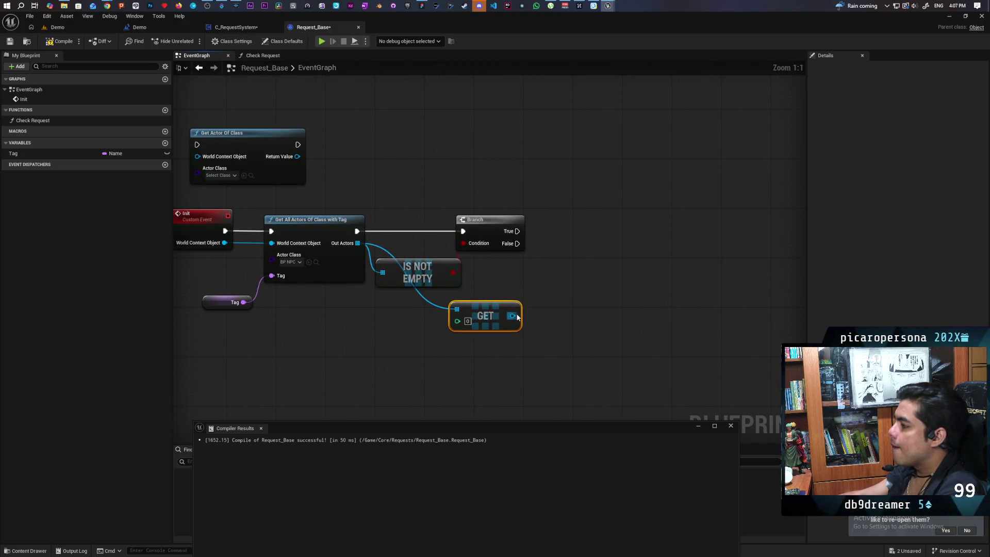
drag(517, 316, 553, 270)
click(586, 305)
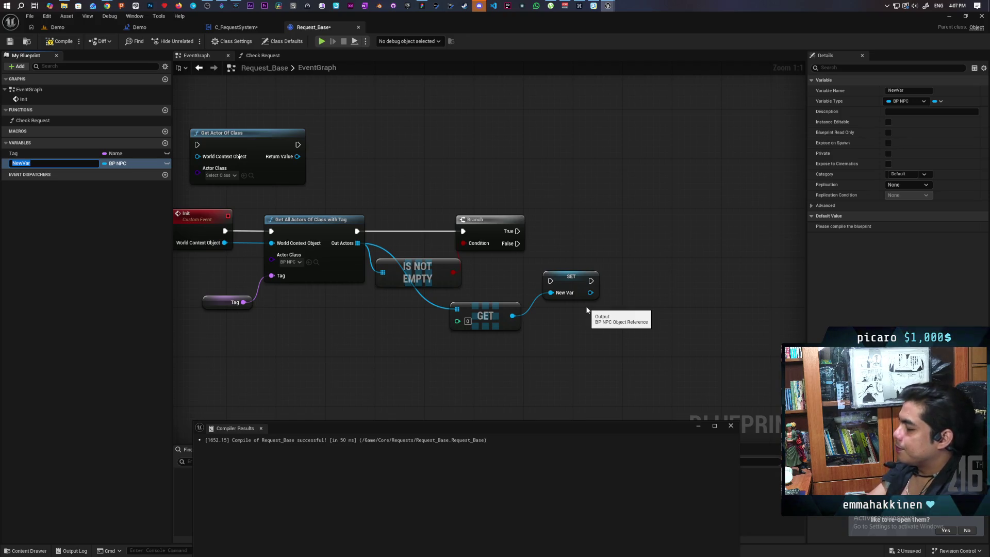
Step: Name the promoted variable NPC and place its SET node beside the Branch
text(Actor)
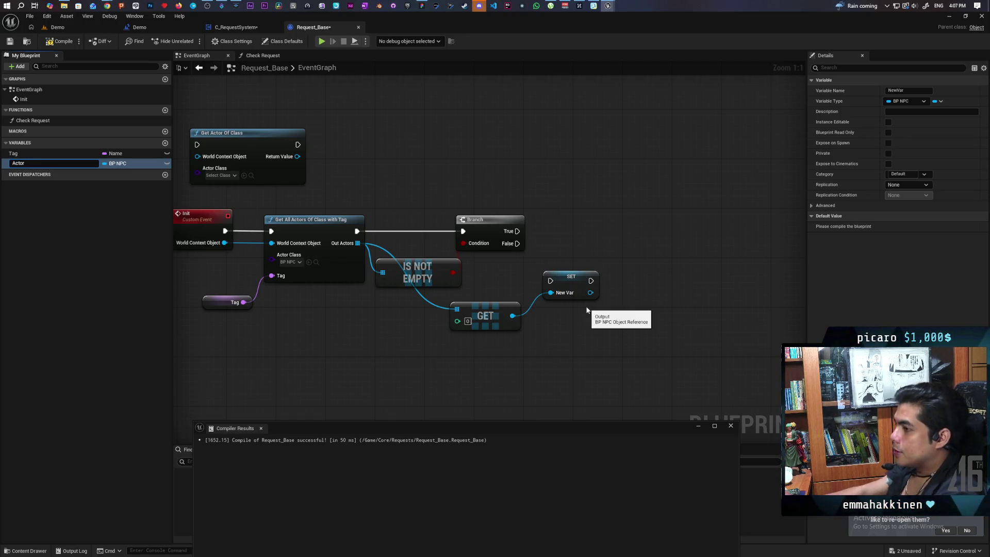
key(Return)
mouse_move(568, 280)
mouse_down()
mouse_move(571, 230)
mouse_move(557, 231)
mouse_up()
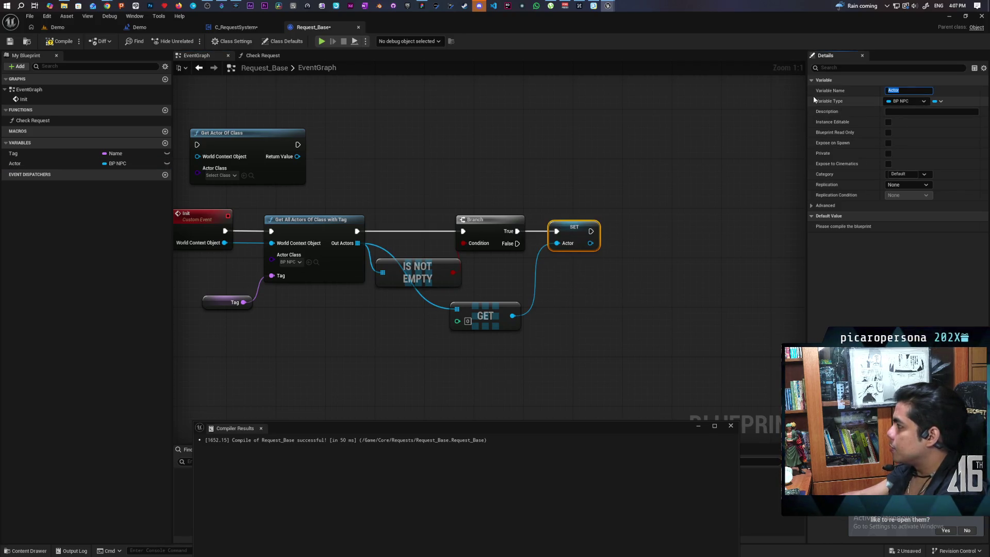
text(NPC)
key(Return)
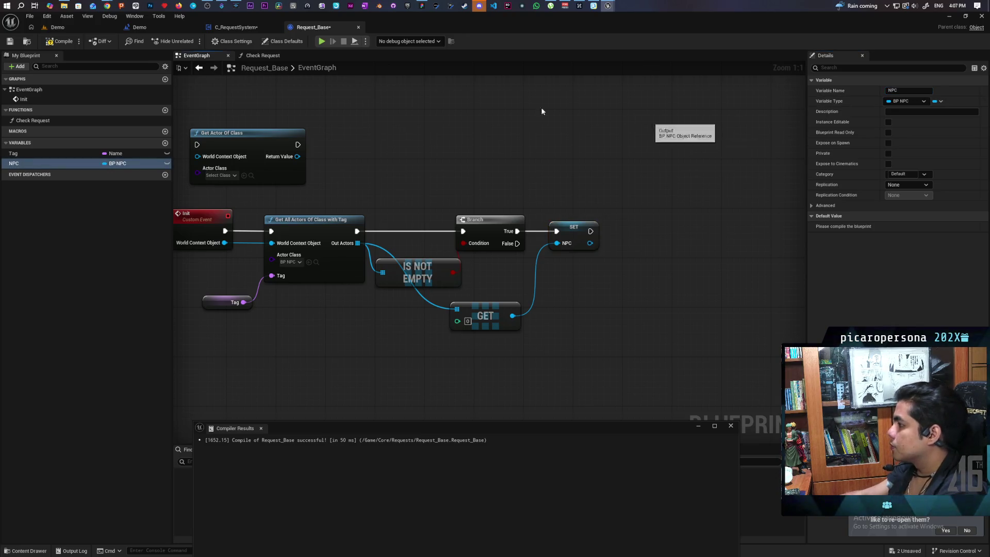
Step: Compile and save the Request_Base blueprint
click(59, 41)
key(ctrl+s)
mouse_move(414, 170)
mouse_down()
mouse_move(436, 210)
mouse_move(462, 205)
mouse_up()
mouse_move(550, 223)
mouse_down()
mouse_move(503, 169)
mouse_move(518, 156)
mouse_up()
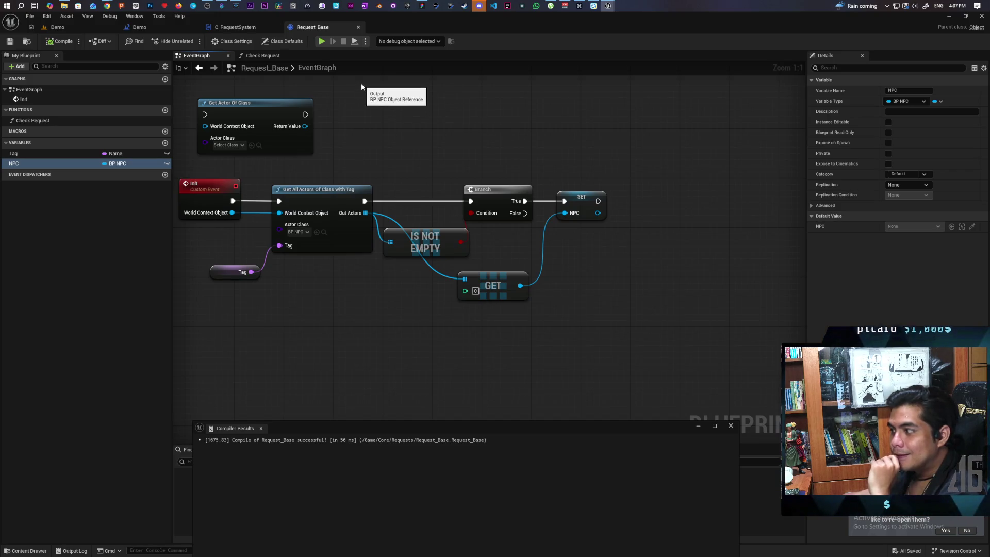
click(241, 28)
Step: In the Demo level, select the Cylinder, frame the viewport on it, and select the Details filter text
click(139, 26)
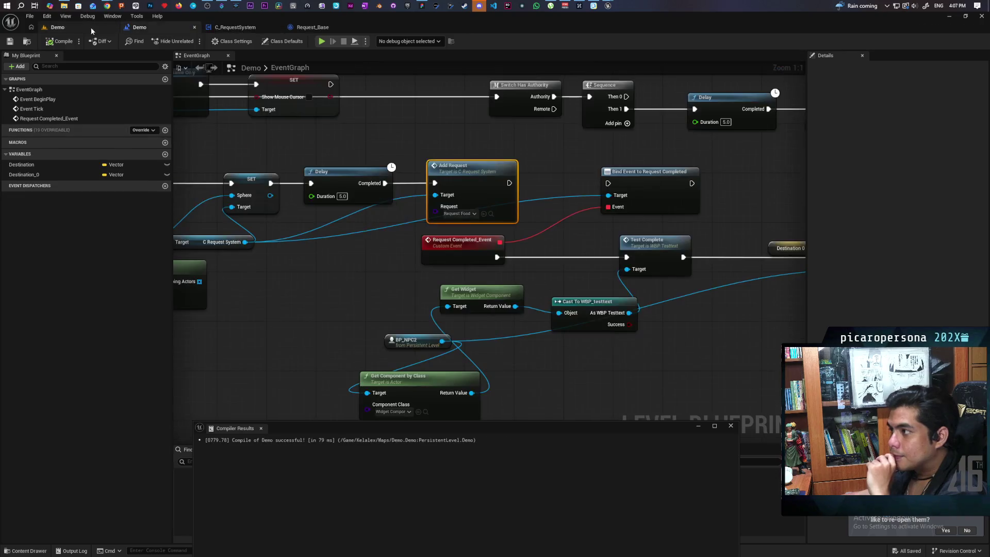
click(57, 27)
click(189, 390)
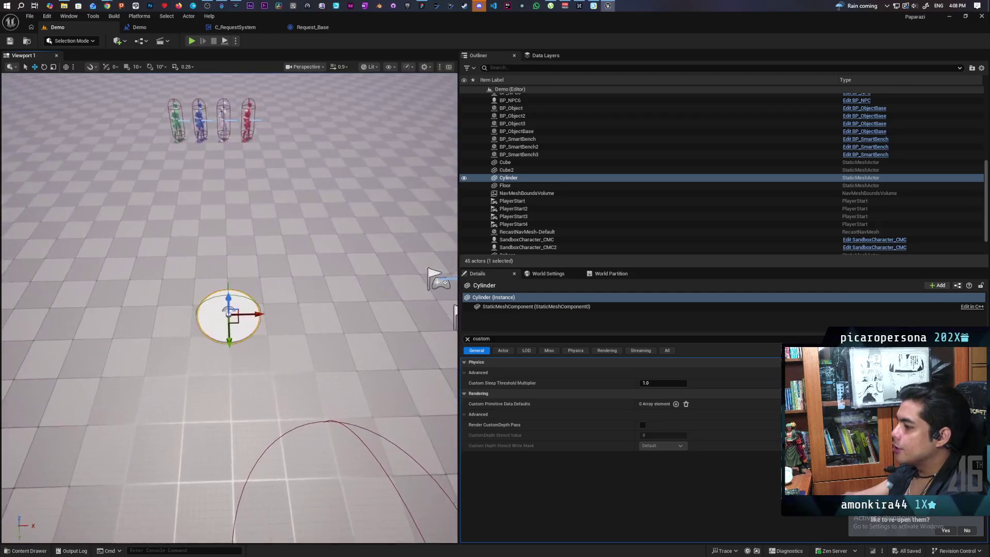
key(f)
scroll(229, 310, down, 3)
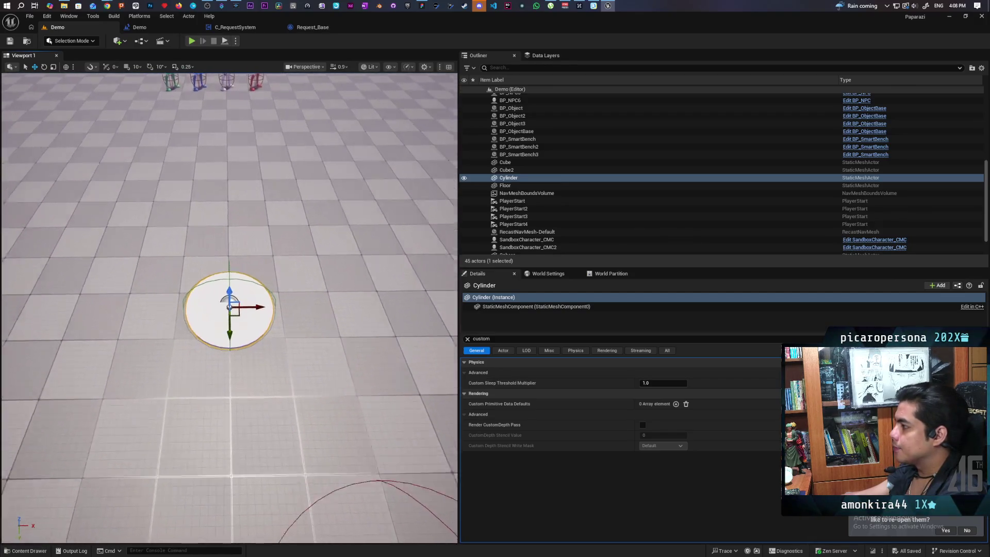
scroll(229, 309, up, 4)
scroll(230, 309, up, 4)
scroll(229, 309, down, 6)
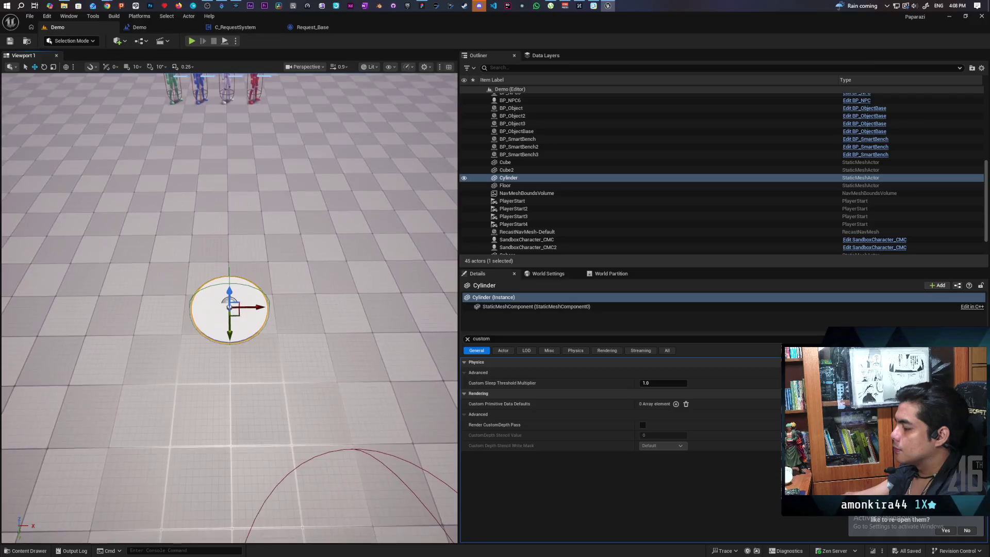
scroll(230, 309, up, 3)
scroll(230, 309, down, 5)
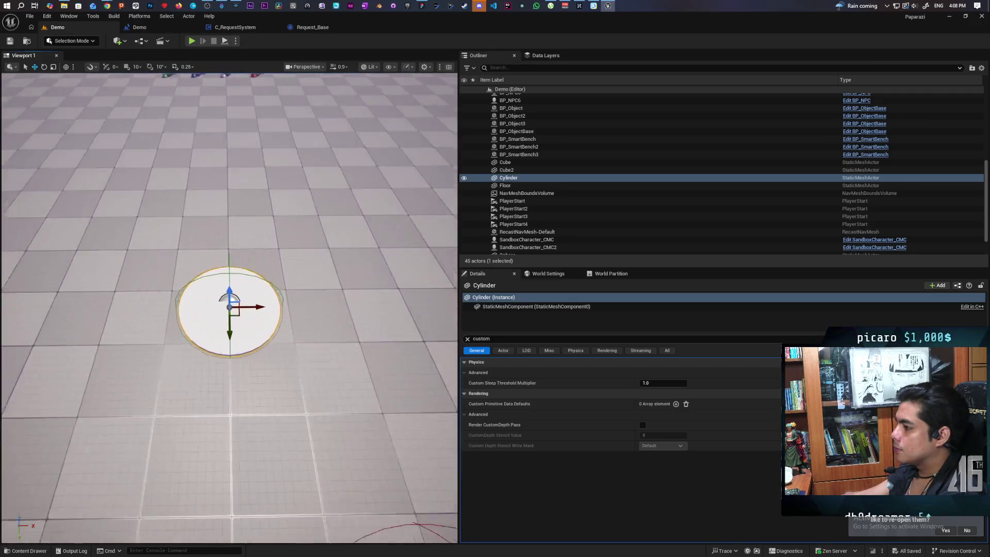
scroll(230, 309, up, 5)
scroll(230, 310, down, 1)
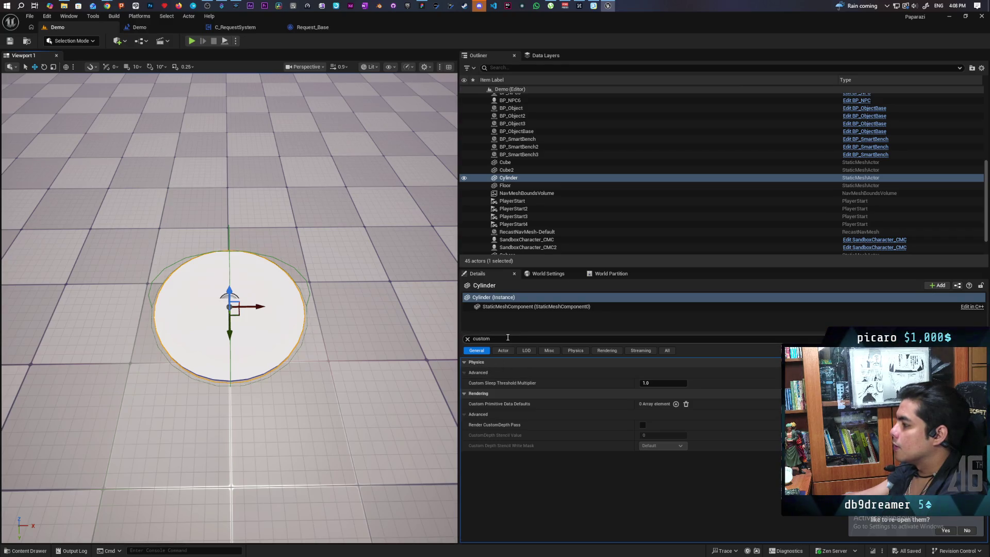
click(510, 338)
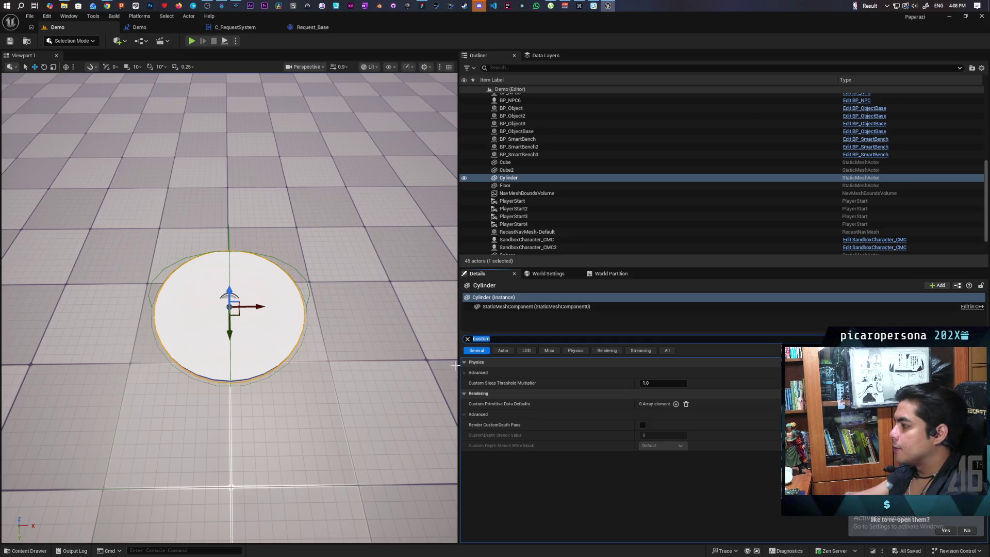
Step: Add the actor tag 'Temple' to the Cylinder and save the Demo level
text(tag)
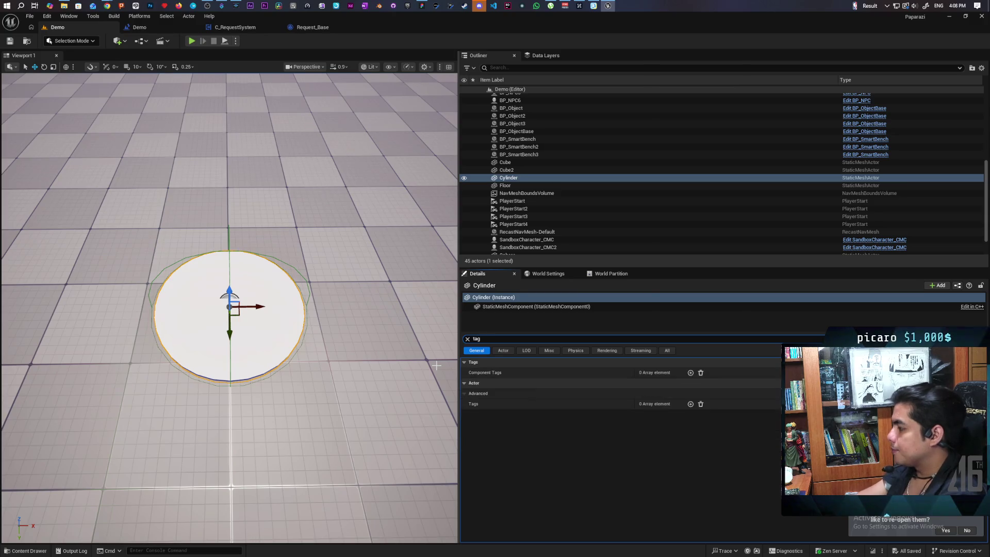
click(690, 404)
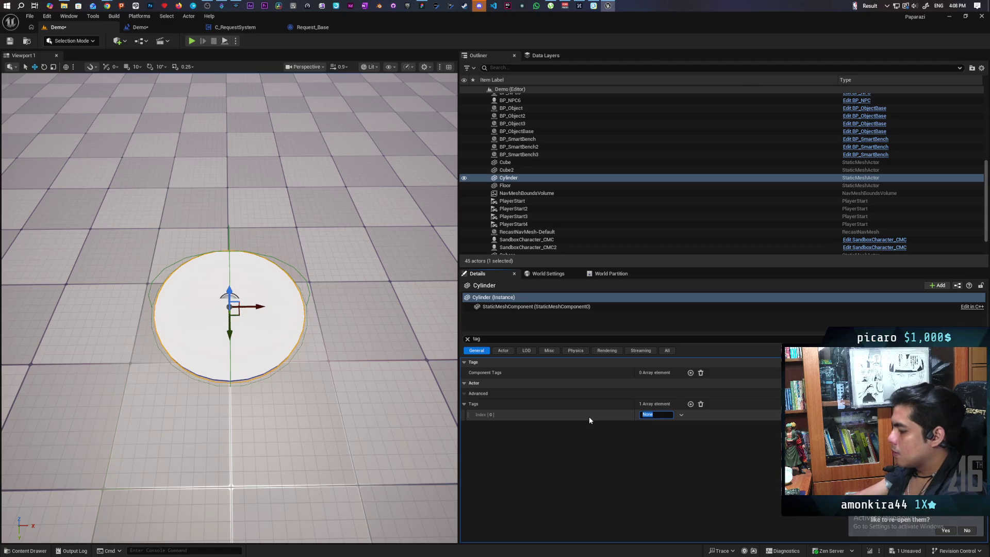
text(Temple)
key(Return)
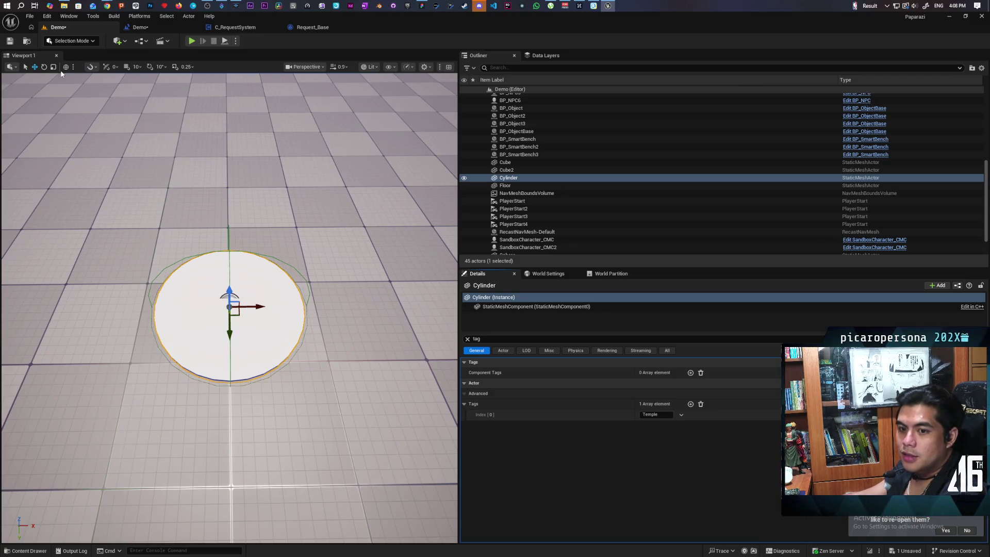
click(10, 41)
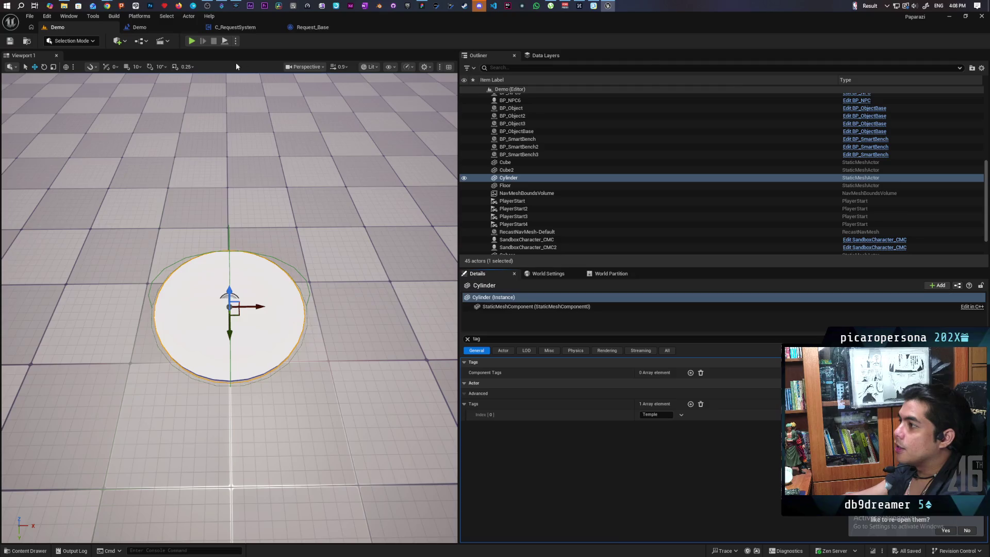
click(314, 28)
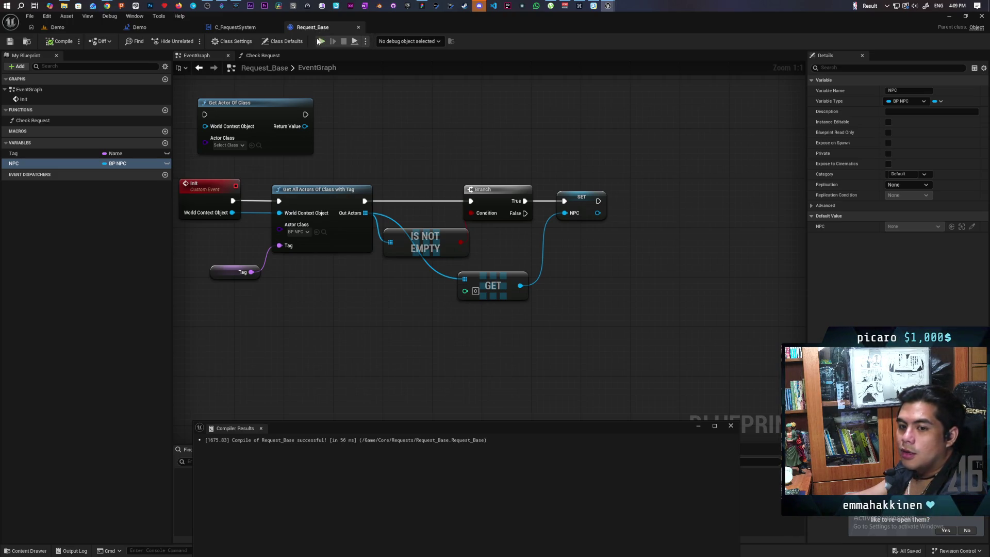
Step: In C_RequestSystem, run Event BeginPlay into Get All Actors with Tag using the tag Temple
click(228, 29)
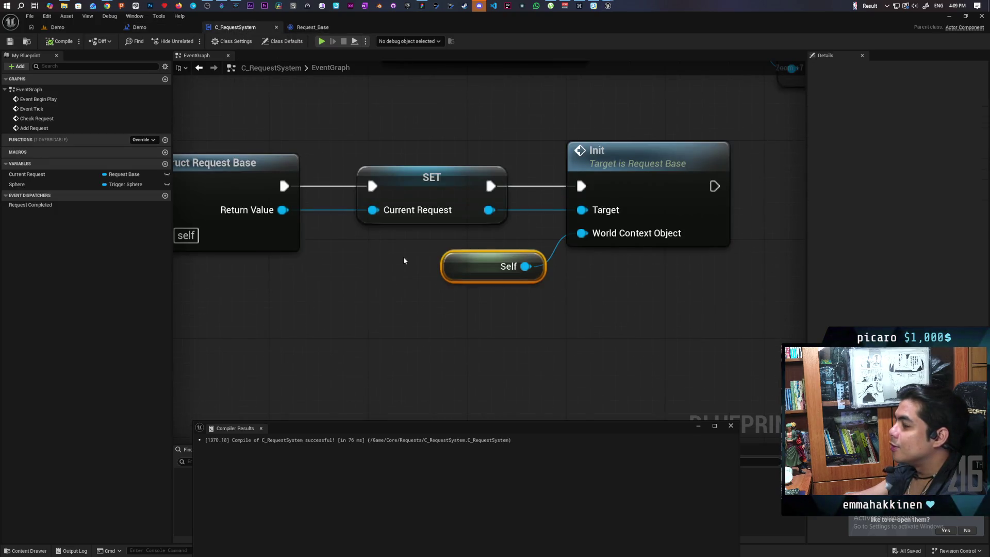
scroll(443, 328, down, 10)
mouse_move(442, 328)
mouse_down()
mouse_move(311, 391)
mouse_move(320, 269)
mouse_up()
mouse_move(374, 214)
mouse_down()
mouse_move(308, 195)
mouse_move(307, 162)
mouse_move(378, 154)
mouse_up()
scroll(320, 181, up, 3)
text(get actor of ta)
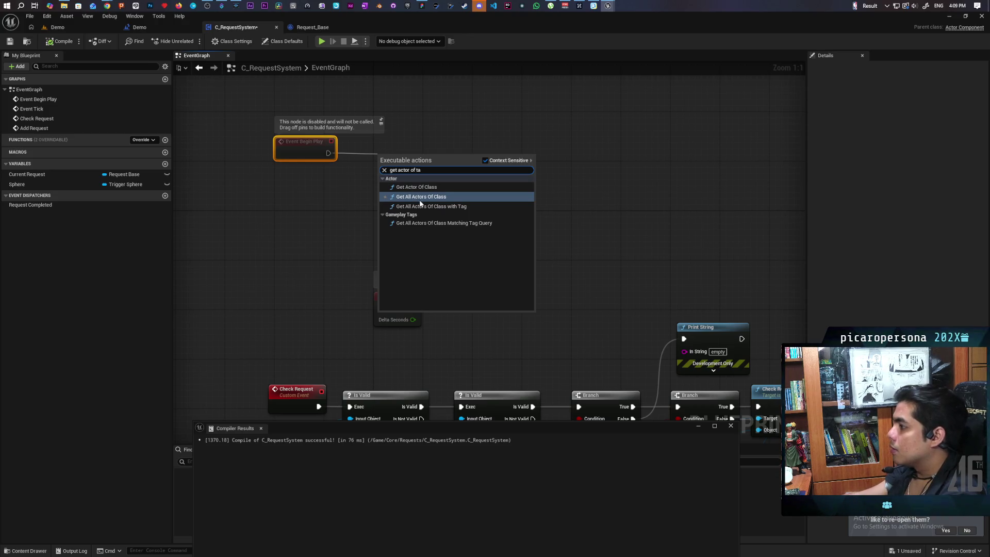
key(BackSpace)
key(BackSpace)
key(BackSpace)
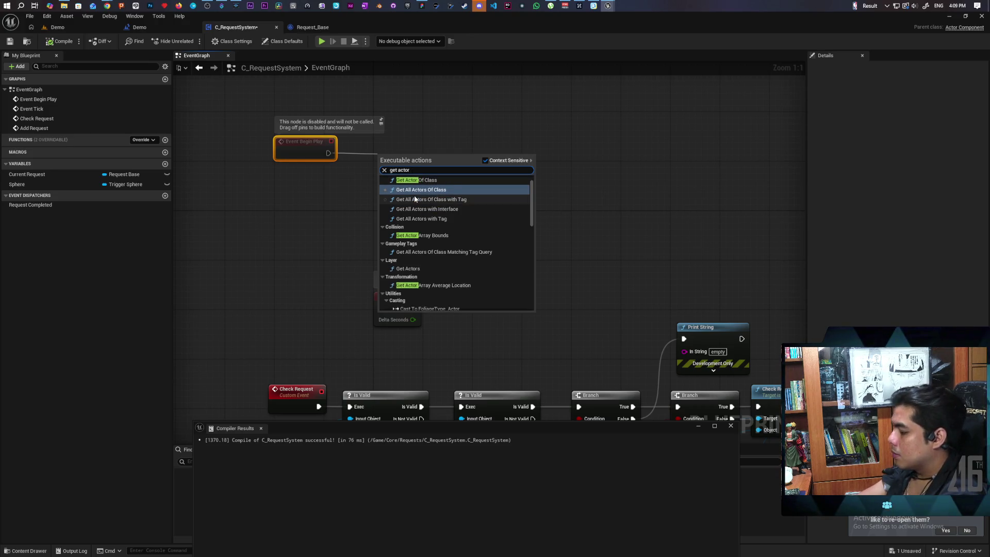
text( with ta)
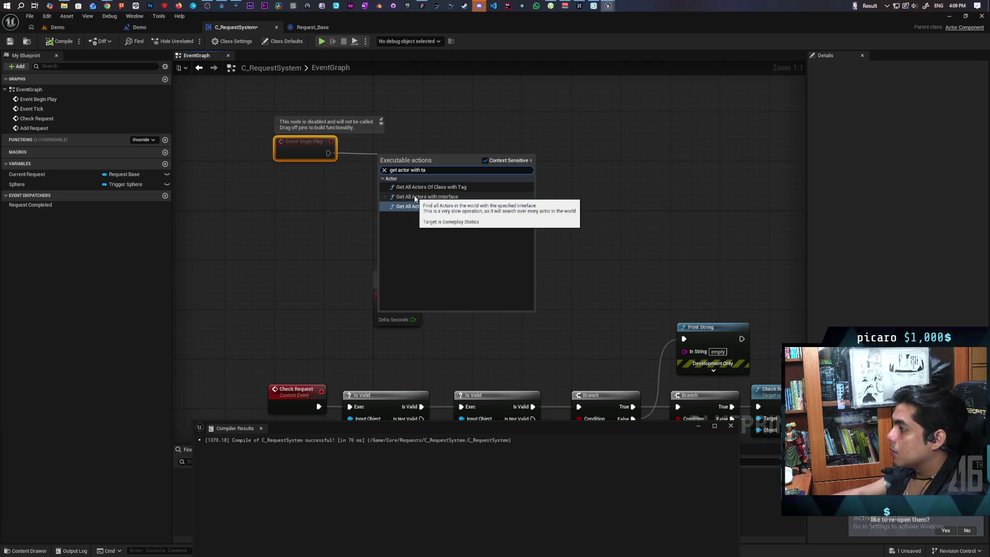
click(430, 206)
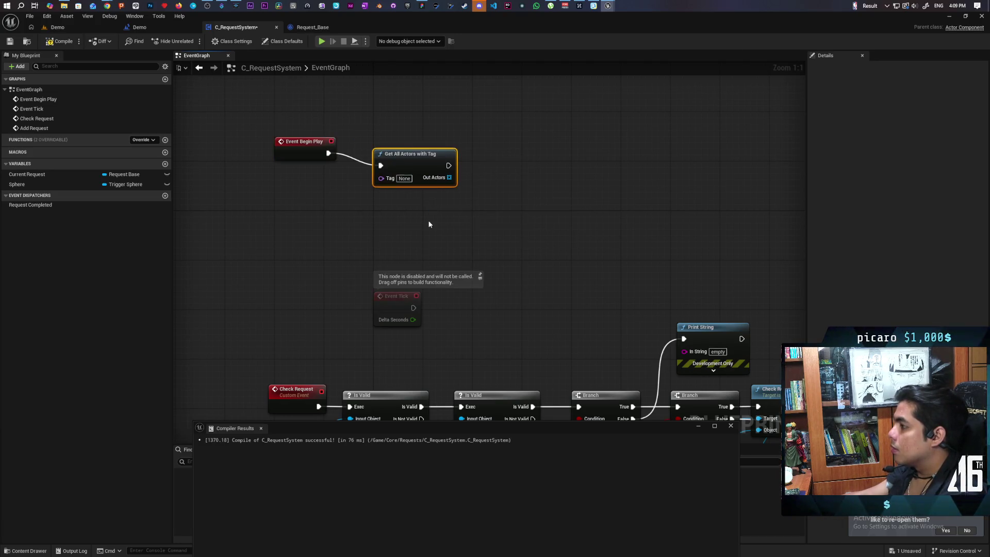
drag(416, 160, 396, 147)
click(385, 165)
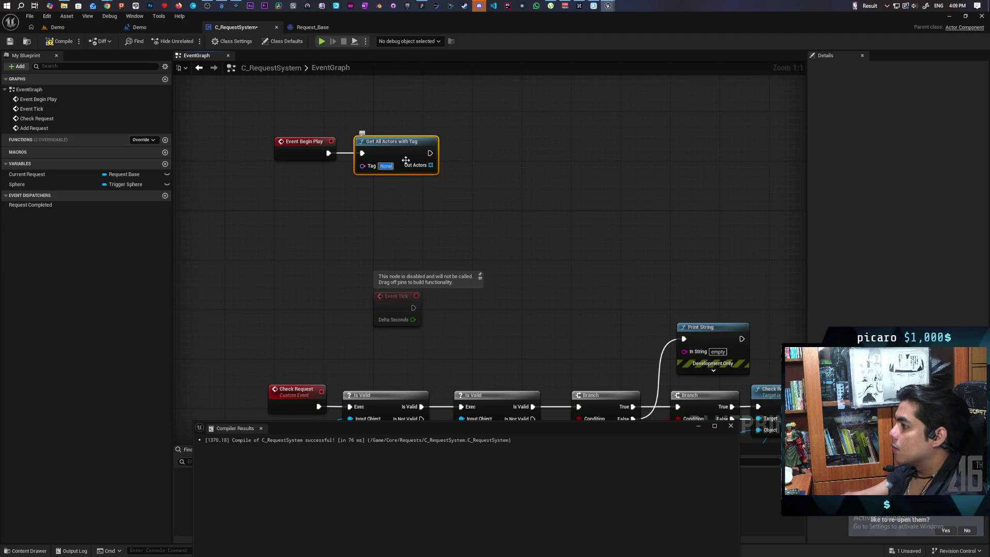
text(Temple)
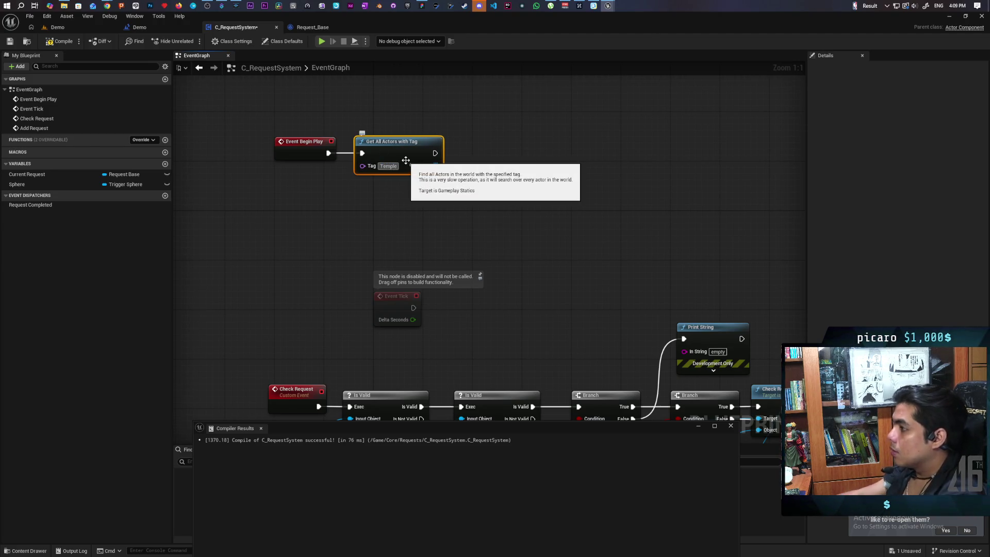
click(422, 202)
Step: Check Out Actors with Is Not Empty, add a Branch after the lookup, and compile
mouse_move(434, 204)
mouse_down()
mouse_move(416, 227)
mouse_move(428, 234)
mouse_up()
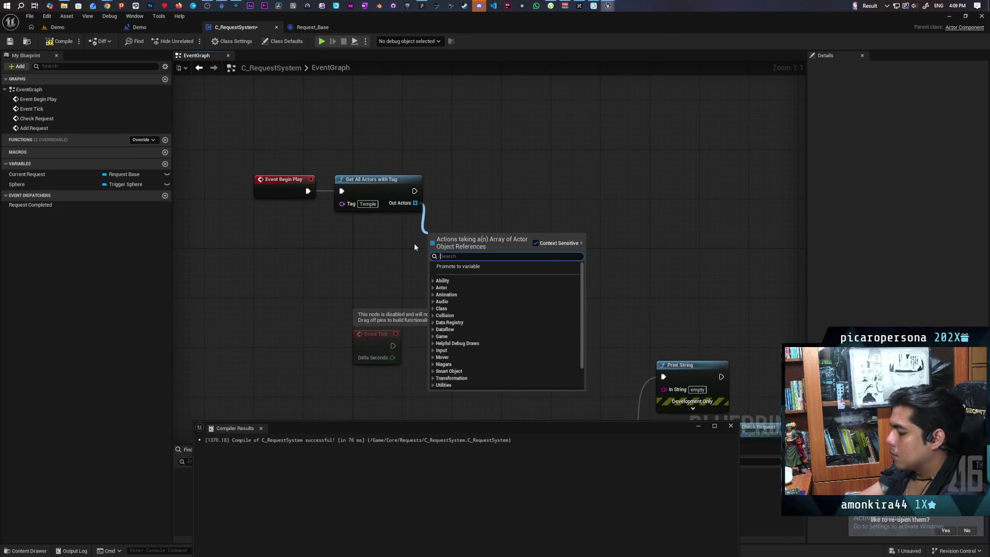
text(is not empty)
key(Return)
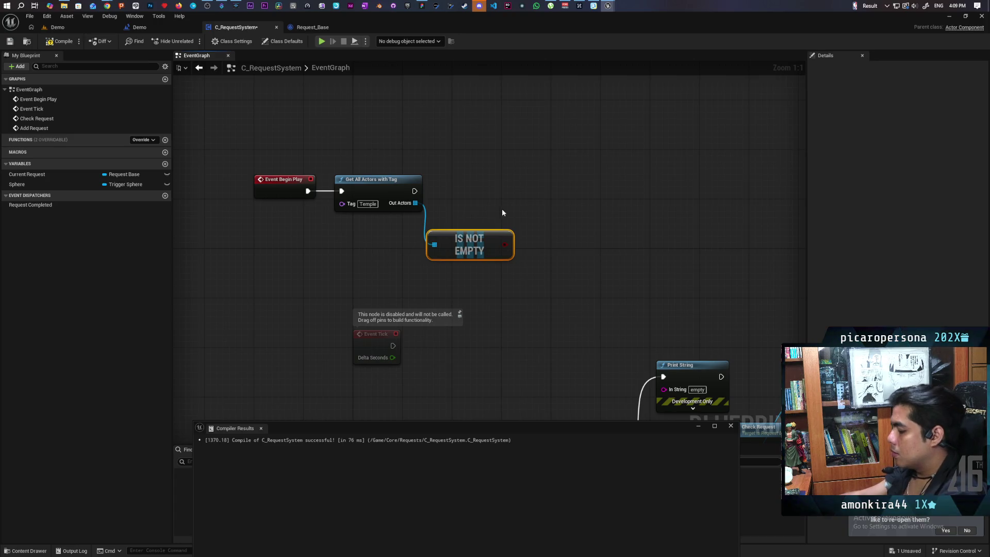
click(519, 190)
mouse_move(414, 190)
mouse_down()
mouse_move(525, 203)
mouse_move(534, 188)
mouse_move(549, 189)
mouse_up()
click(59, 41)
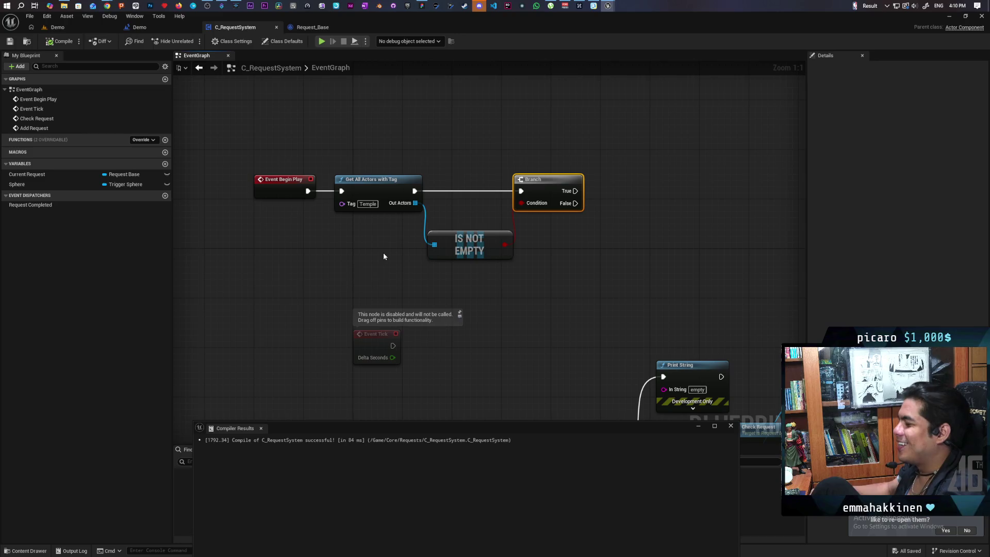
Step: Promote Out Actors element 0 to a new Temple variable, set from the Branch's True output
drag(421, 209, 610, 245)
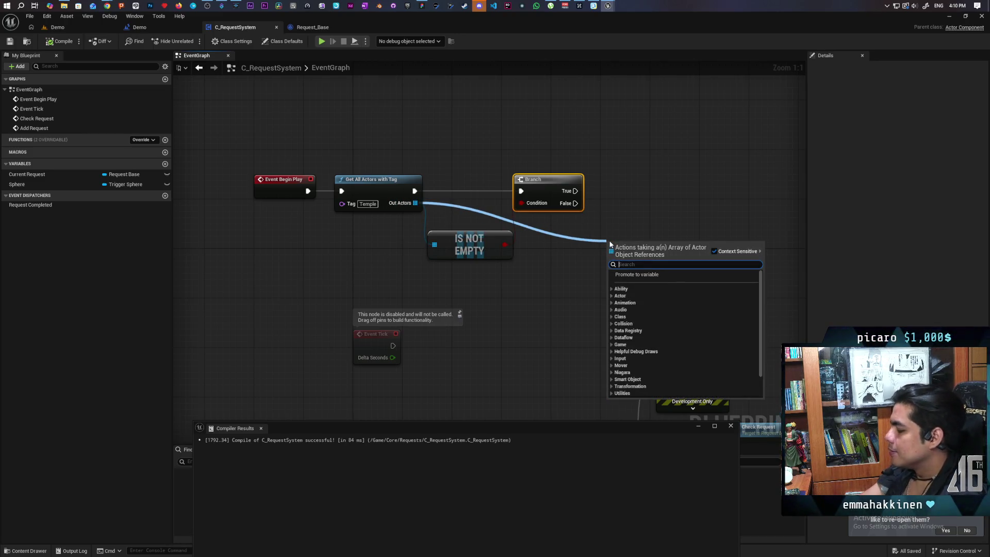
text(get)
key(Return)
mouse_move(656, 236)
mouse_down()
mouse_move(594, 236)
mouse_move(631, 203)
mouse_up()
click(658, 236)
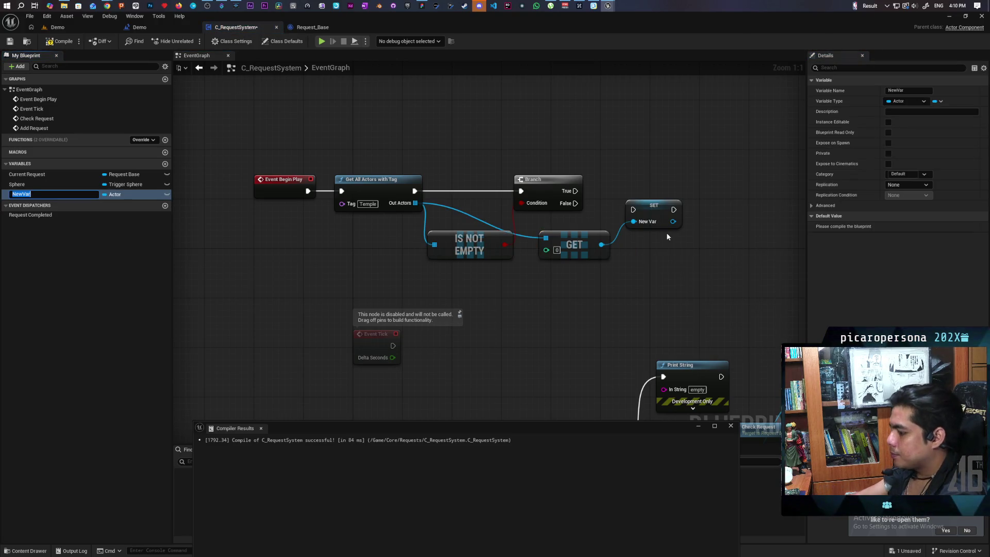
text(Temple)
key(Return)
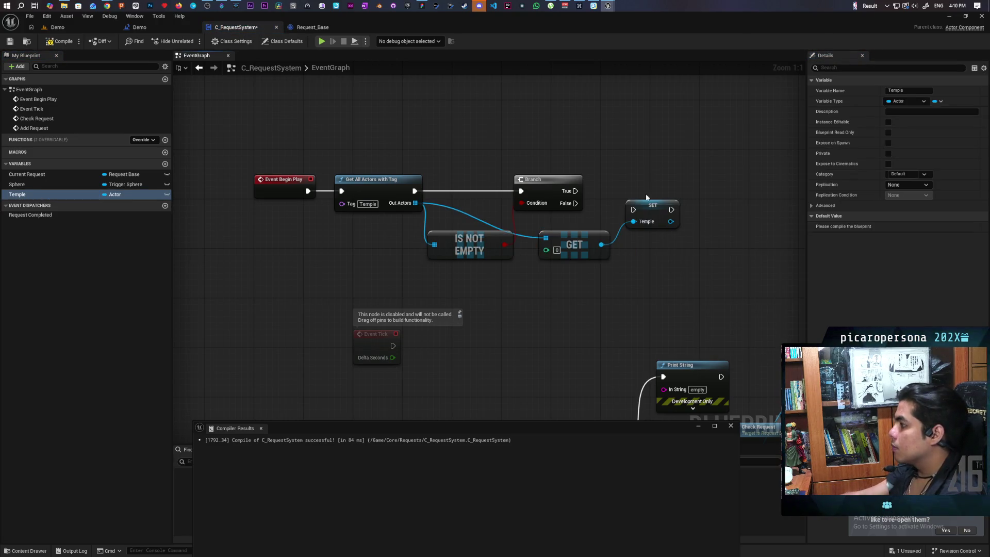
drag(647, 212, 646, 194)
drag(576, 190, 650, 194)
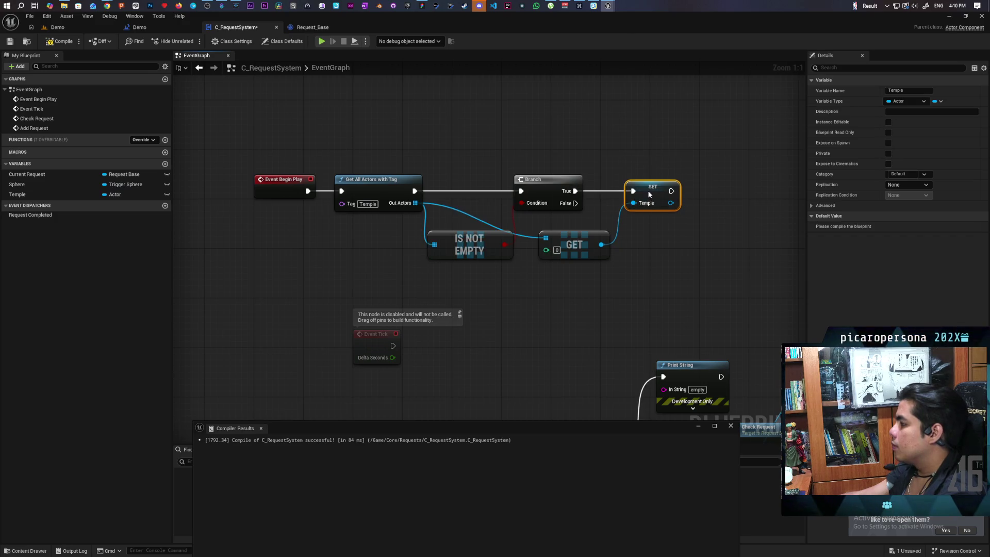
Step: Select the new Begin Play chain and save C_RequestSystem
scroll(552, 227, down, 7)
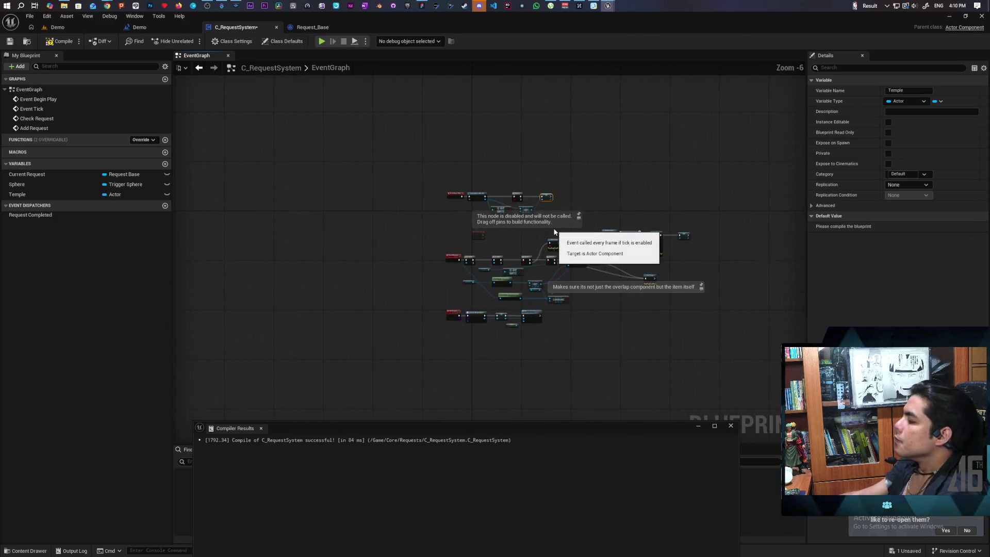
scroll(525, 259, up, 3)
mouse_move(316, 199)
mouse_down()
mouse_move(664, 300)
mouse_move(380, 220)
mouse_move(677, 277)
mouse_up()
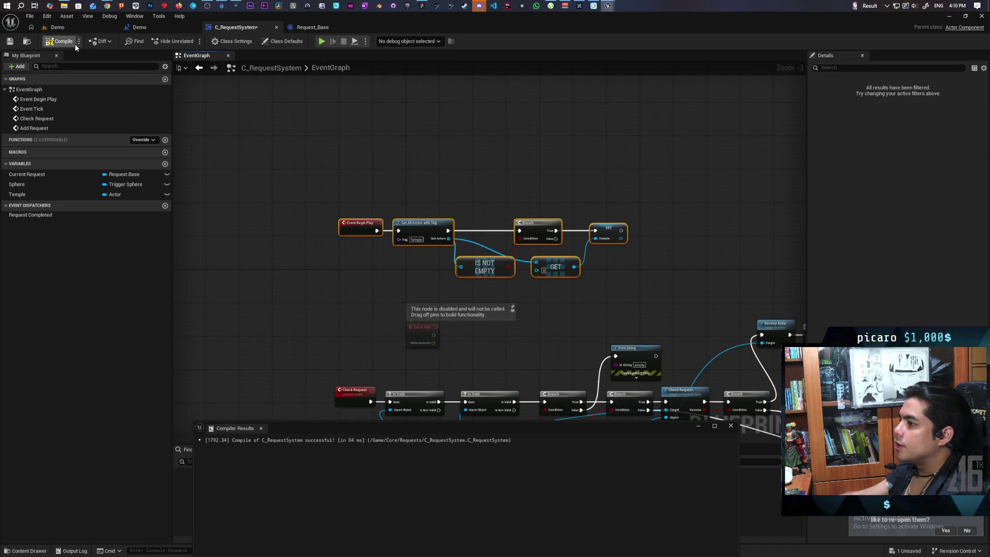
key(ctrl+s)
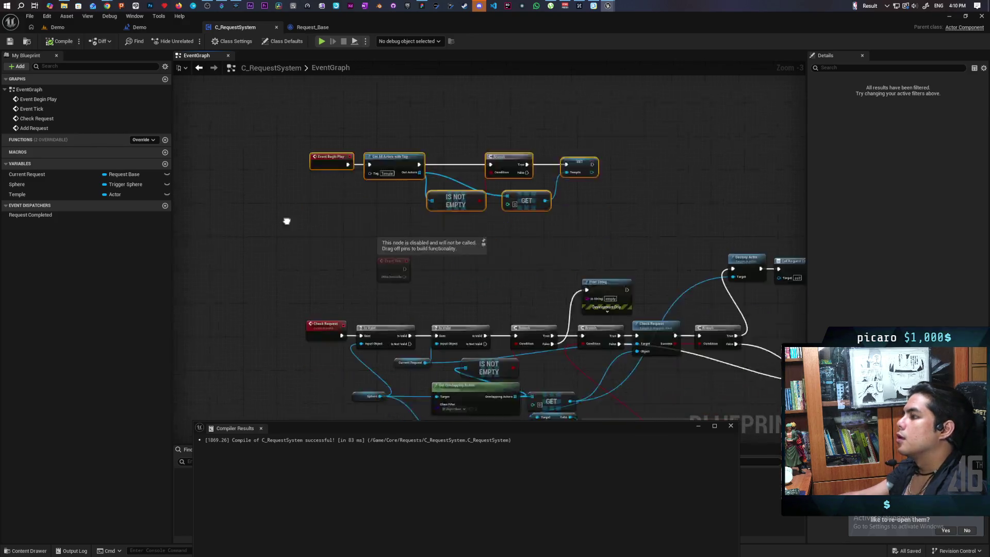
scroll(384, 238, up, 3)
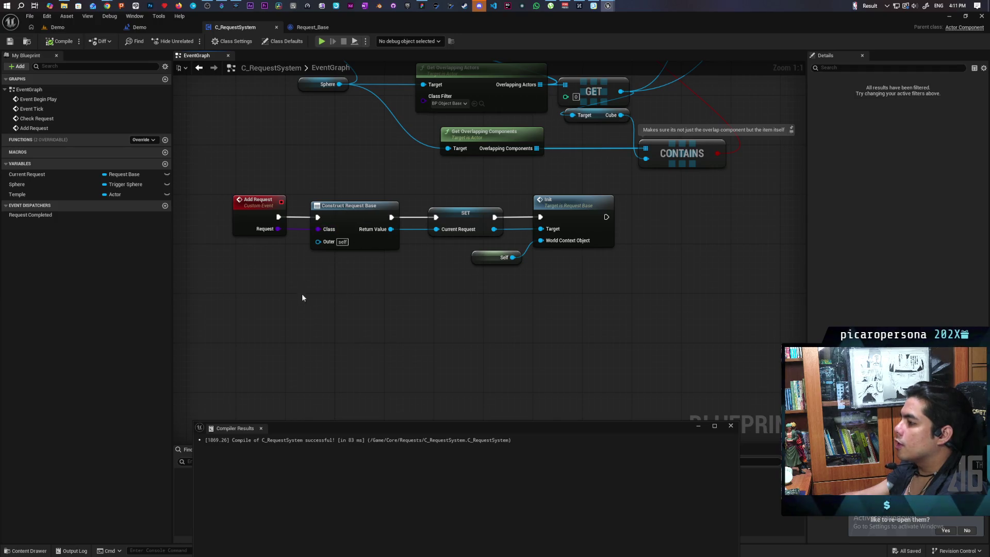
Step: Add a new variable named Temple to Request_Base
click(356, 244)
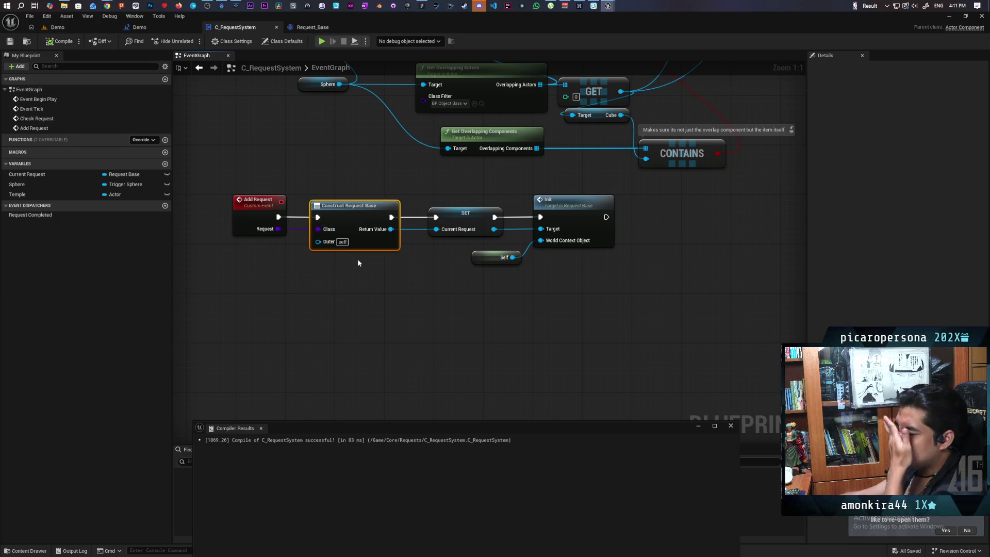
click(312, 30)
mouse_move(356, 157)
mouse_down()
mouse_move(437, 153)
mouse_move(468, 190)
mouse_up()
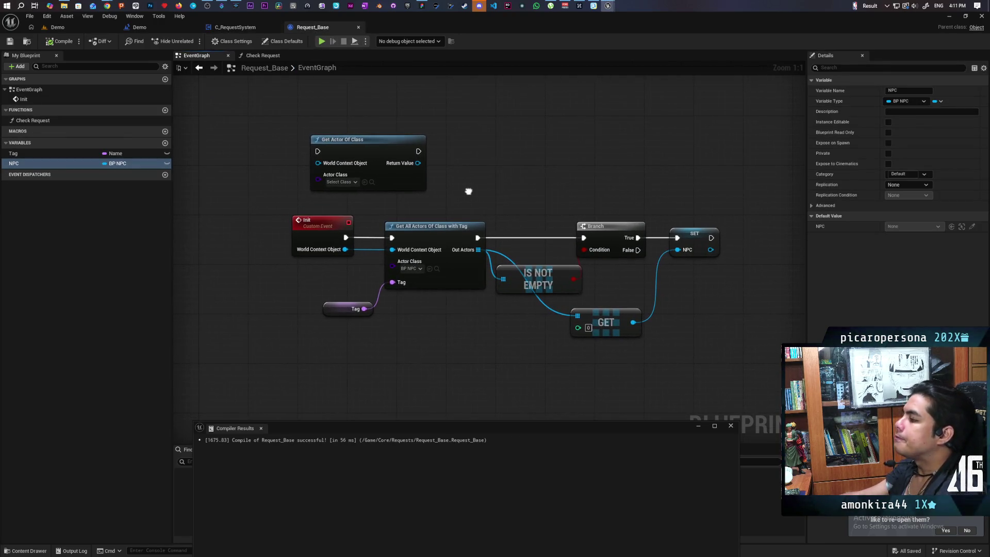
click(138, 193)
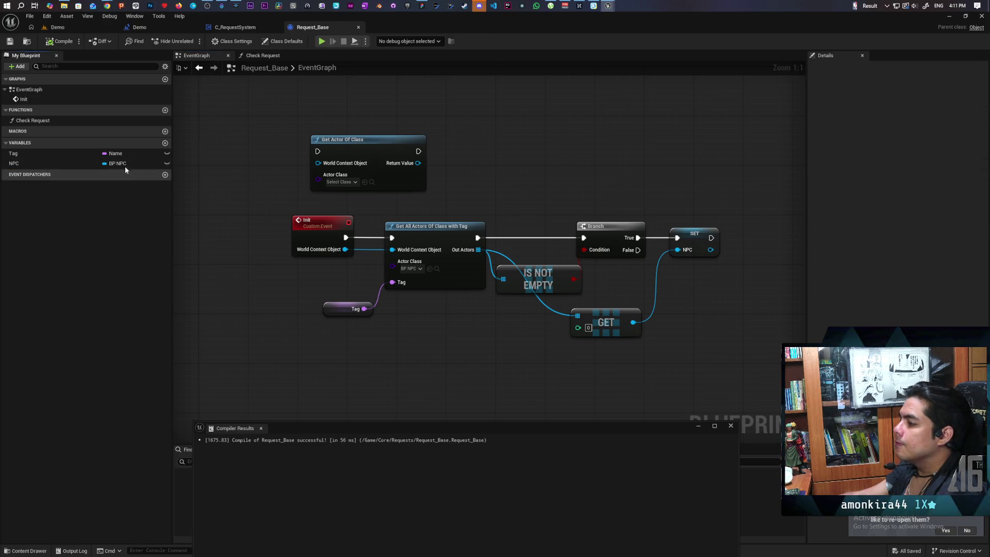
click(165, 143)
text(Temp)
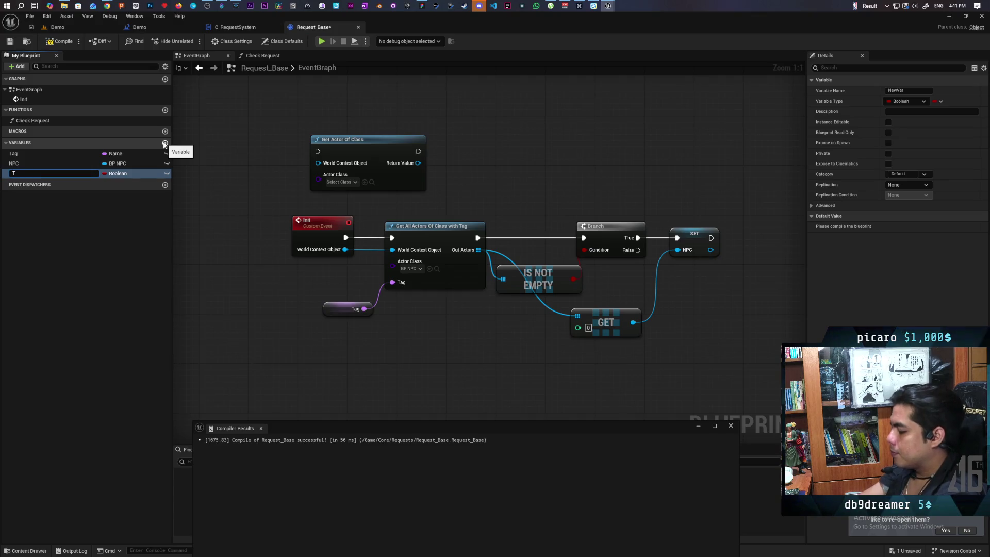
key(Return)
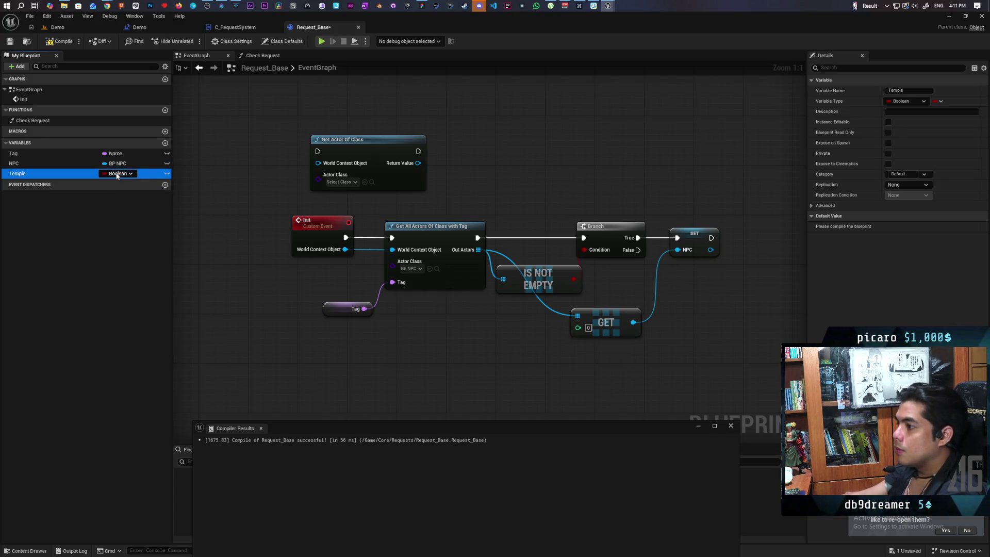
Step: Make Temple an instance-editable, spawn-exposed Actor reference, then compile and save
click(118, 174)
text(actor)
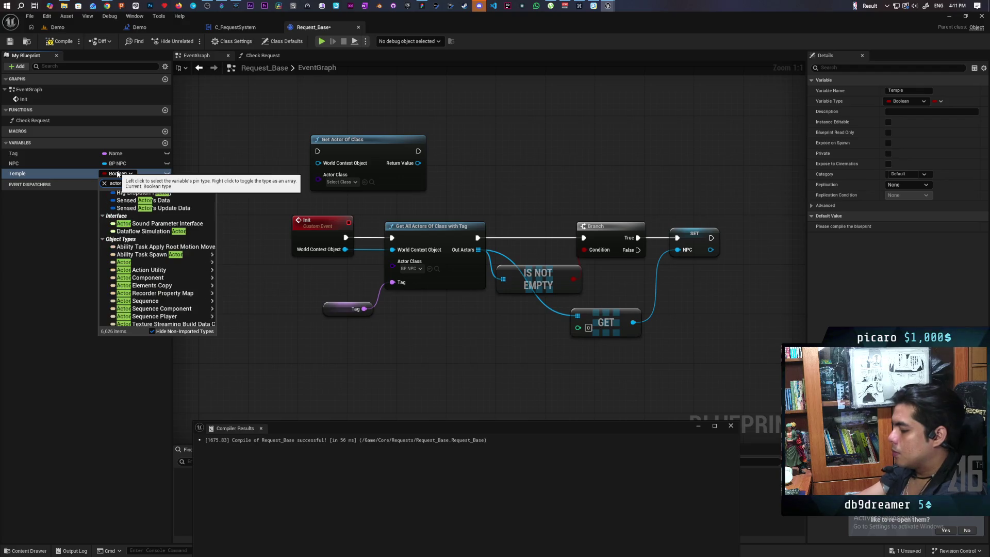
click(142, 264)
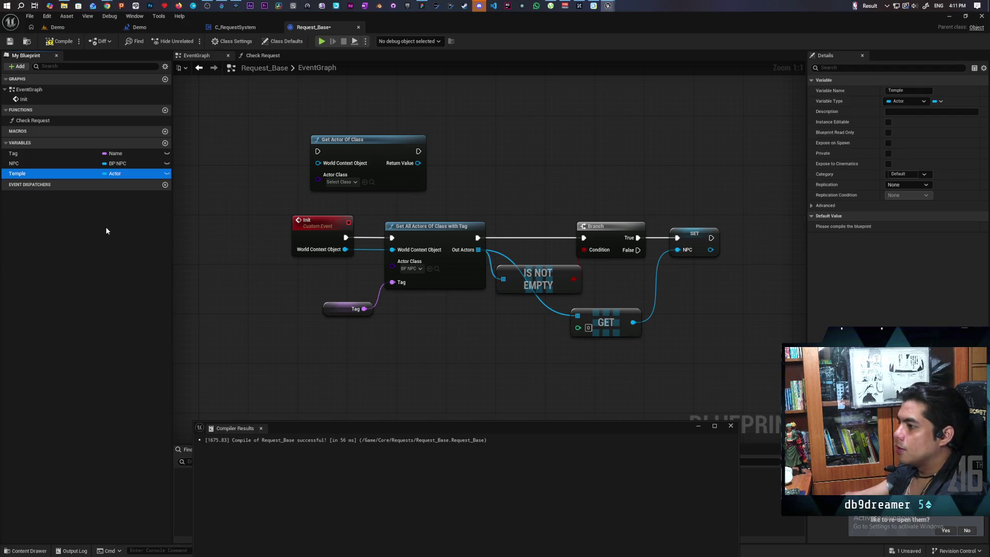
click(166, 174)
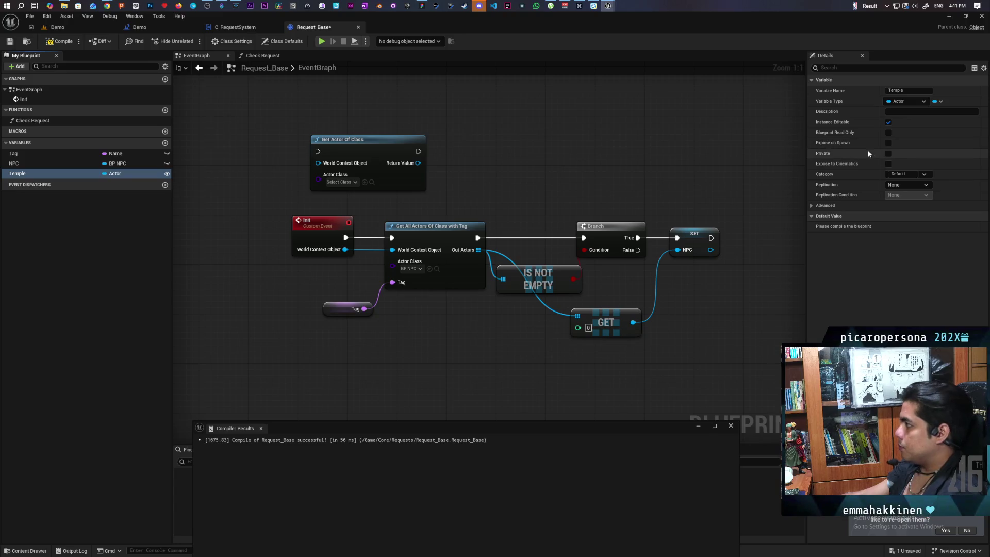
click(888, 144)
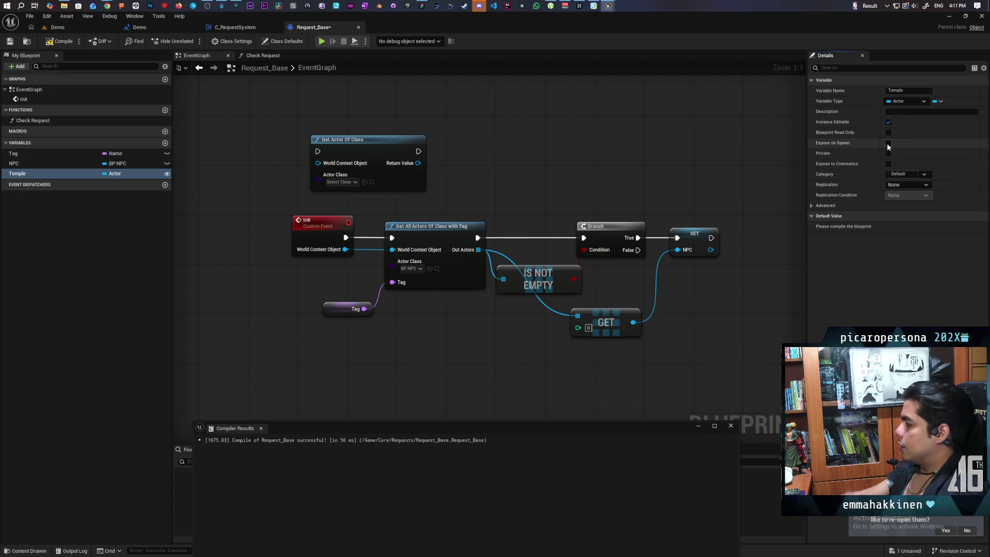
click(47, 44)
key(ctrl+s)
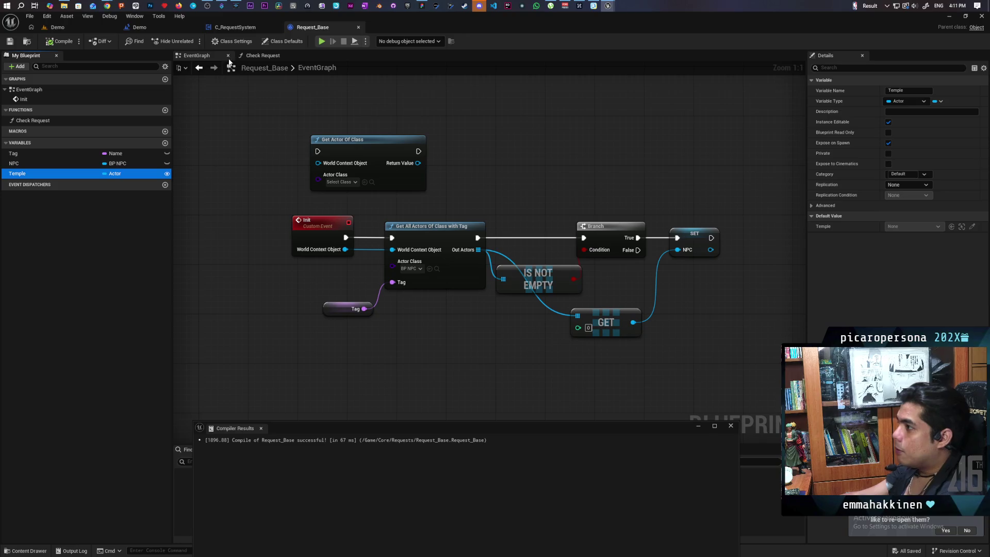
click(228, 29)
Step: Refresh Construct Request Base, plug the Temple variable into its new Temple pin, and compile
right_click(370, 204)
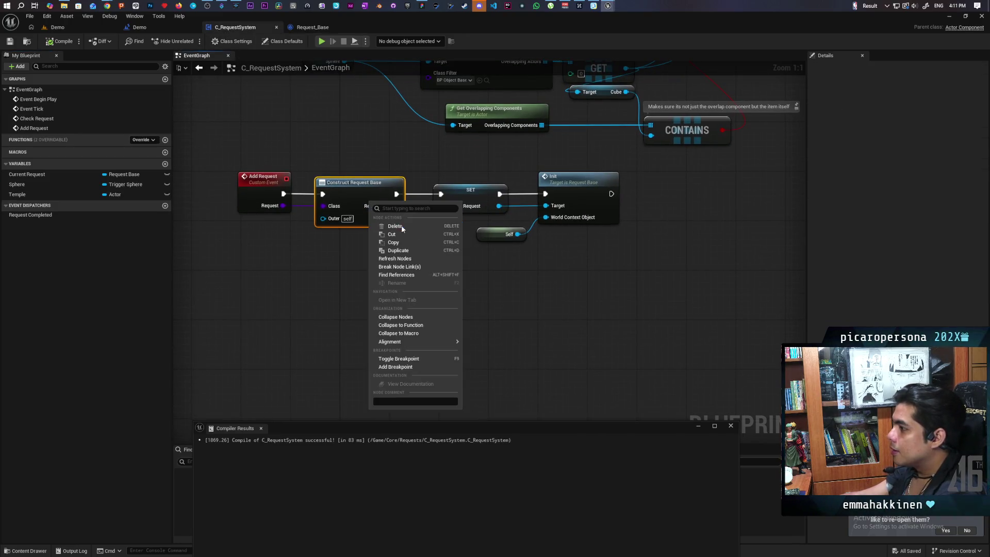
click(399, 258)
click(18, 195)
mouse_move(18, 197)
mouse_down()
mouse_move(334, 232)
mouse_move(268, 227)
mouse_move(260, 250)
mouse_move(273, 270)
mouse_up()
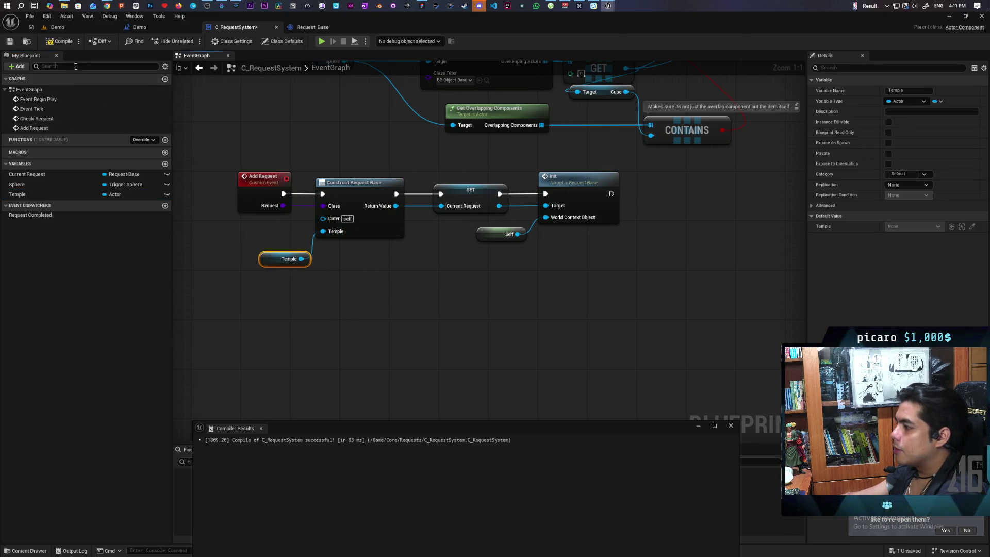
key(F7)
drag(356, 148, 302, 204)
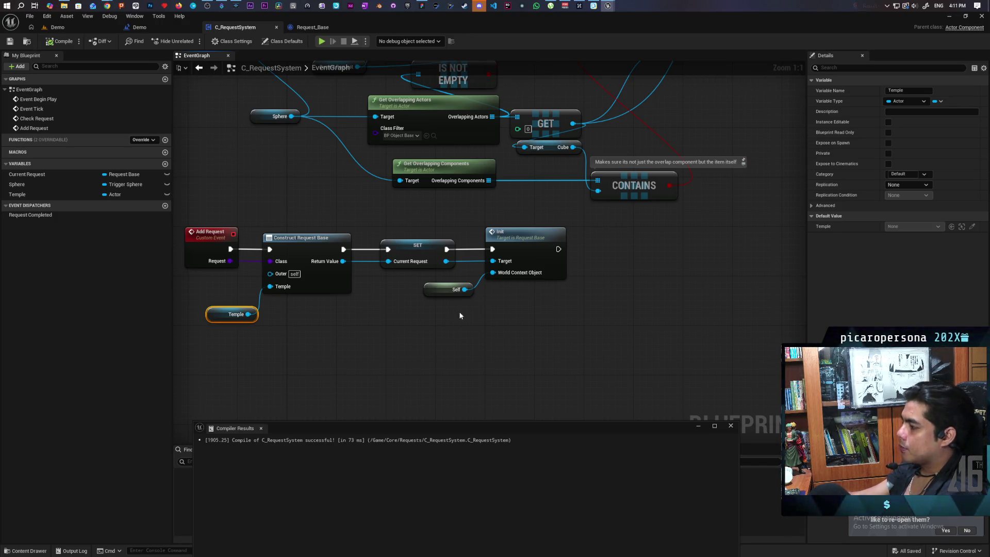
double_click(533, 273)
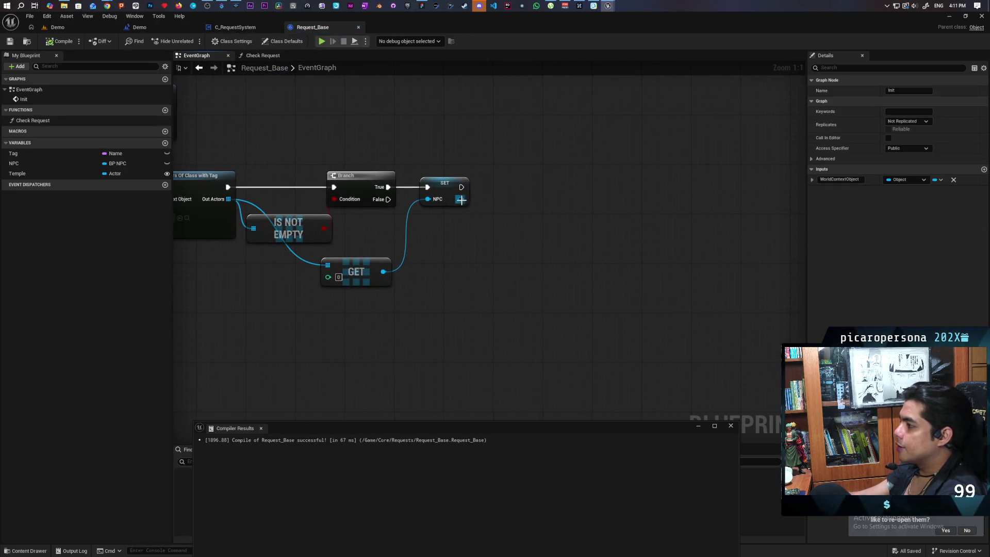
Step: Add an AI MoveTo after SET NPC with the stored NPC as its Pawn
drag(461, 200, 506, 203)
text(ai move to)
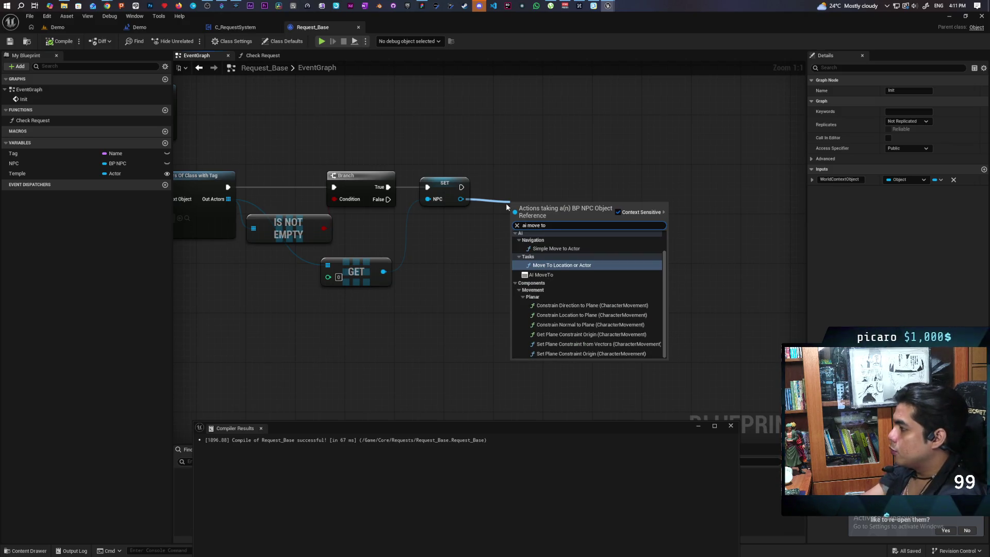
key(Down)
key(Return)
drag(581, 220, 638, 186)
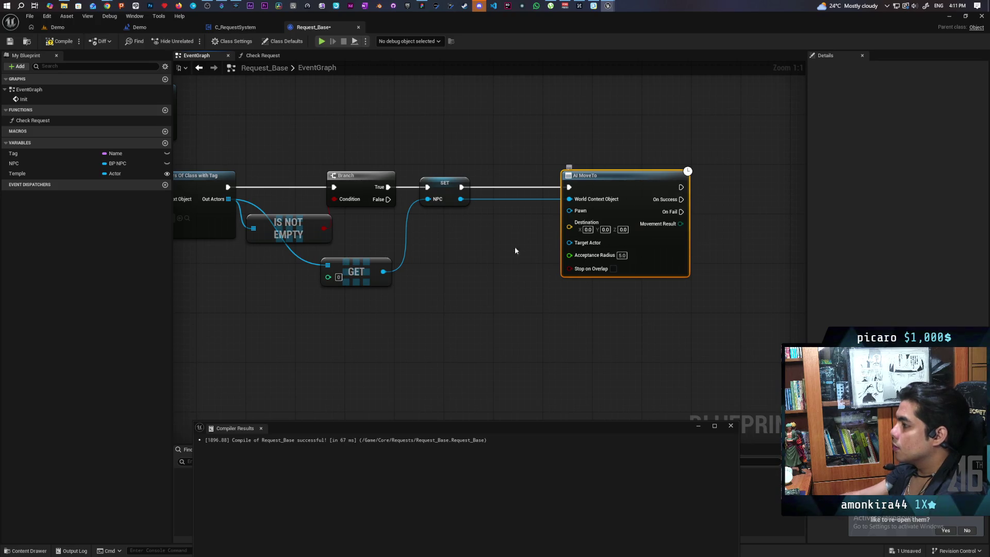
drag(461, 199, 570, 210)
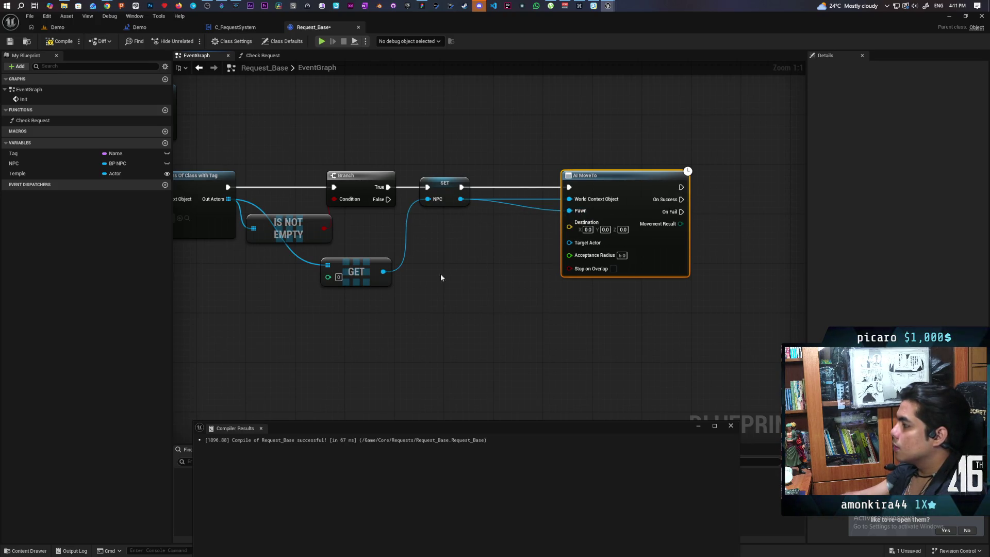
Step: Use Temple's Get Actor Location as the AI MoveTo destination, then compile and save
mouse_move(18, 174)
mouse_down()
mouse_move(490, 282)
mouse_move(432, 261)
mouse_move(480, 305)
mouse_up()
click(454, 267)
text(get act)
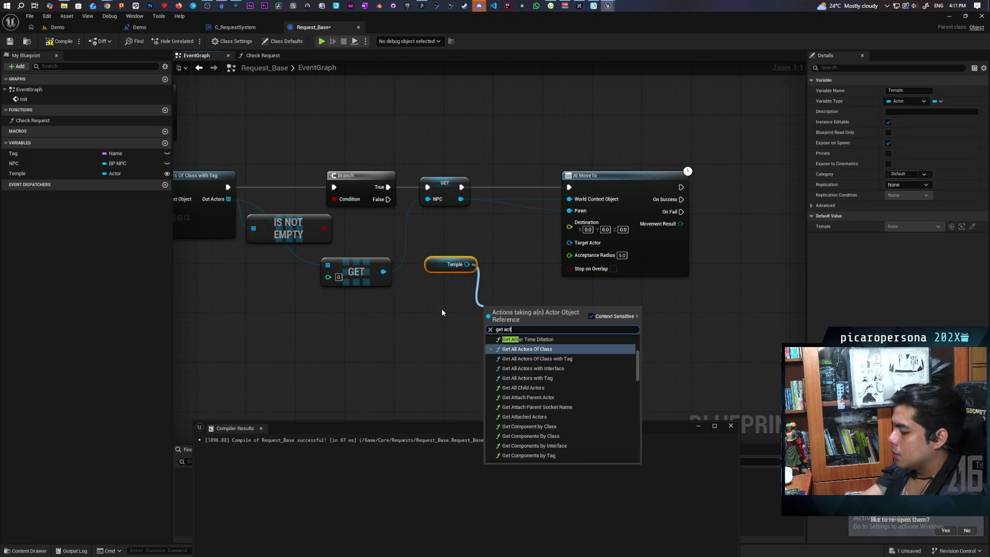
text(orlocation)
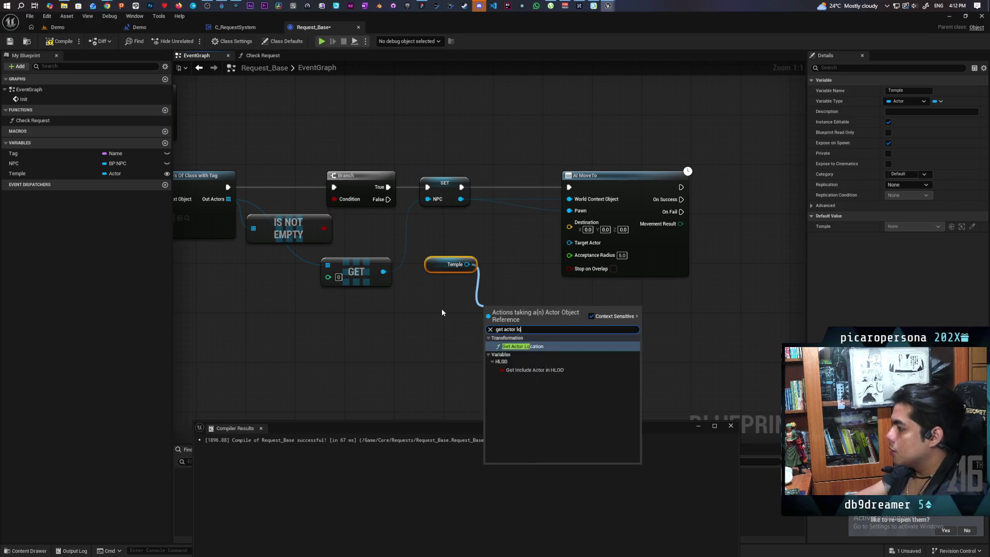
key(Return)
drag(552, 322, 569, 222)
drag(530, 305, 480, 280)
click(60, 41)
key(ctrl+s)
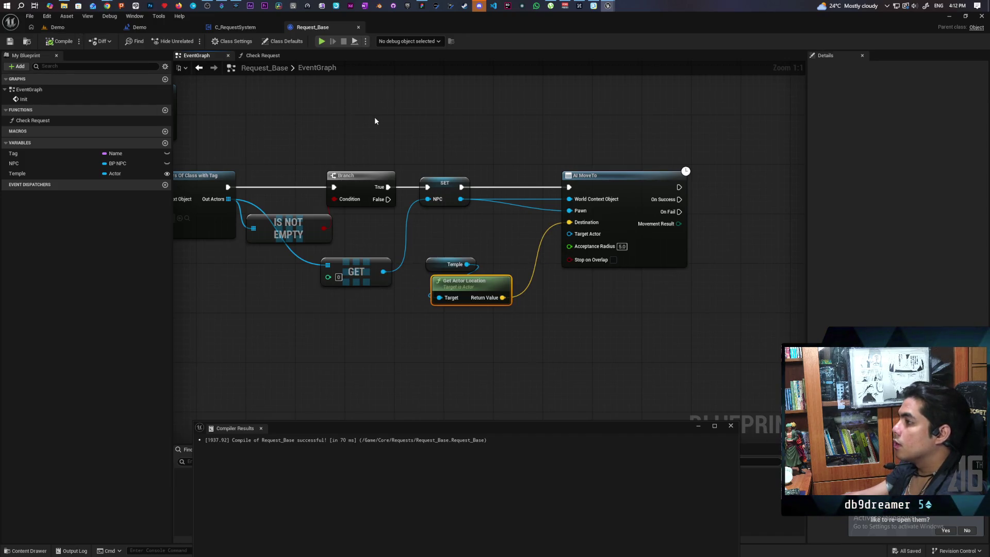
click(101, 27)
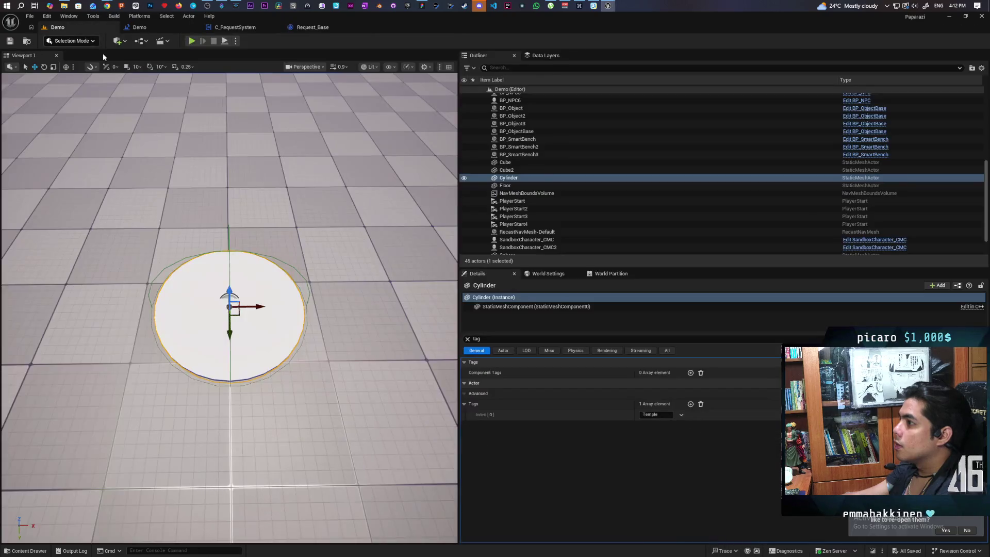
drag(240, 143, 240, 143)
click(322, 26)
scroll(288, 289, down, 2)
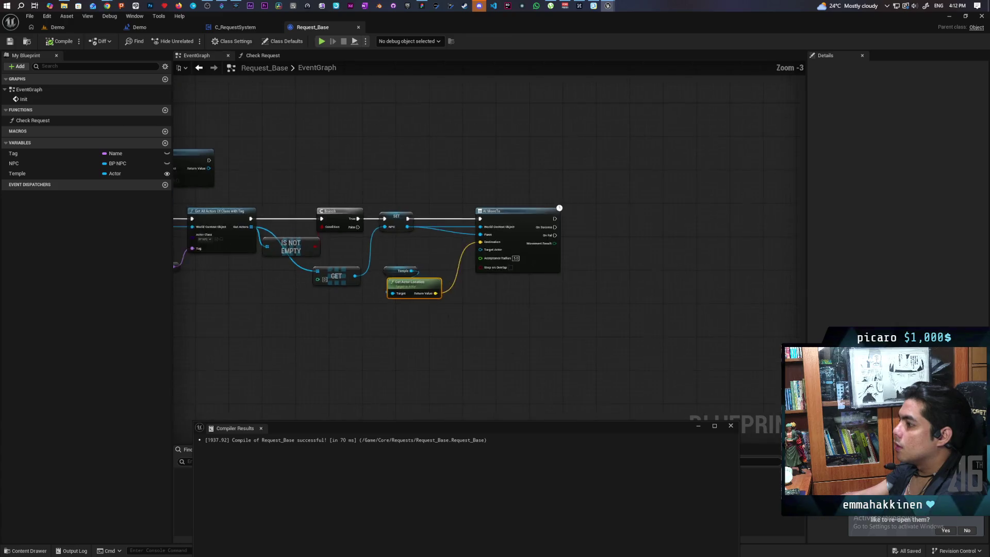
drag(288, 289, 443, 306)
scroll(270, 245, up, 3)
click(21, 154)
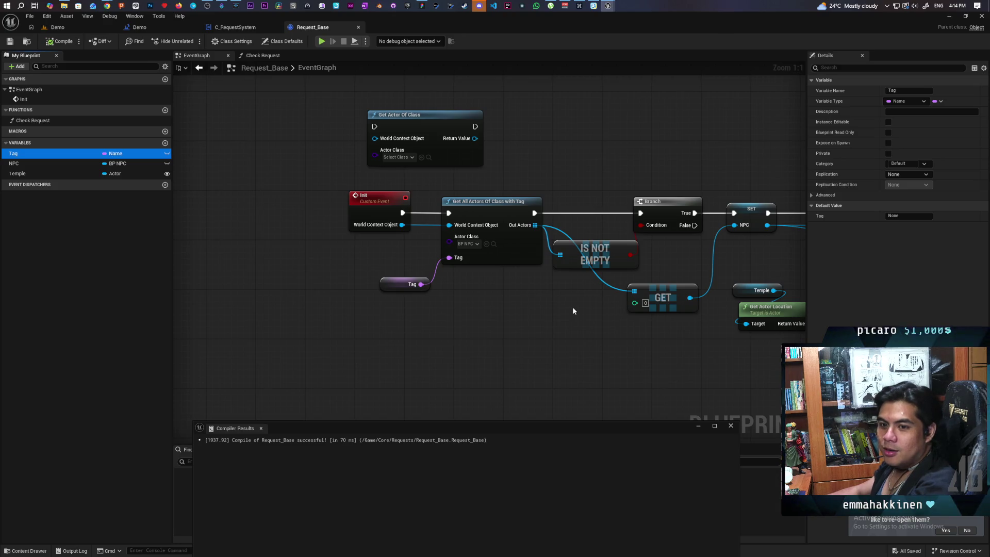
Step: Give the Tag variable a default value of Req and save Request_Base
mouse_move(556, 325)
mouse_down()
mouse_move(376, 268)
mouse_move(380, 283)
mouse_move(392, 275)
mouse_up()
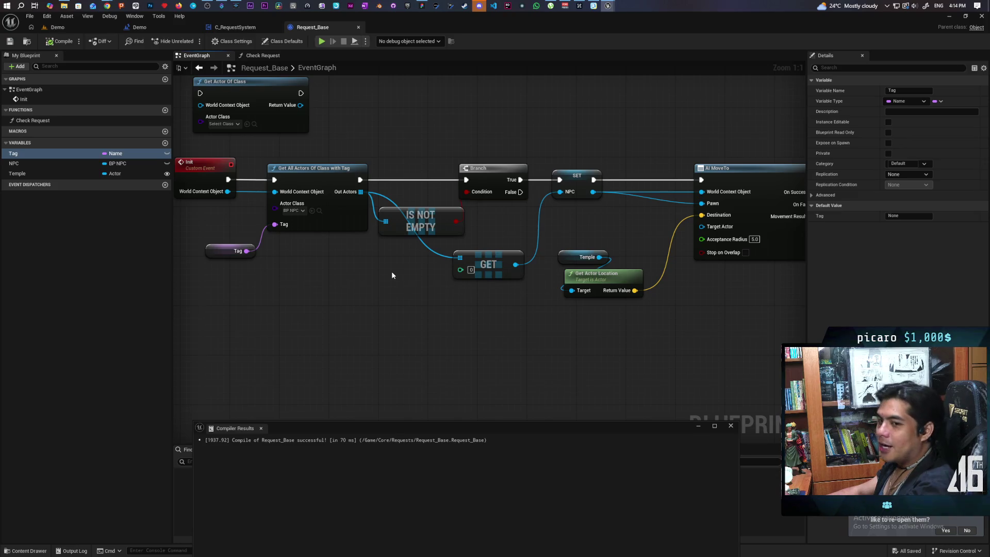
scroll(395, 270, down, 2)
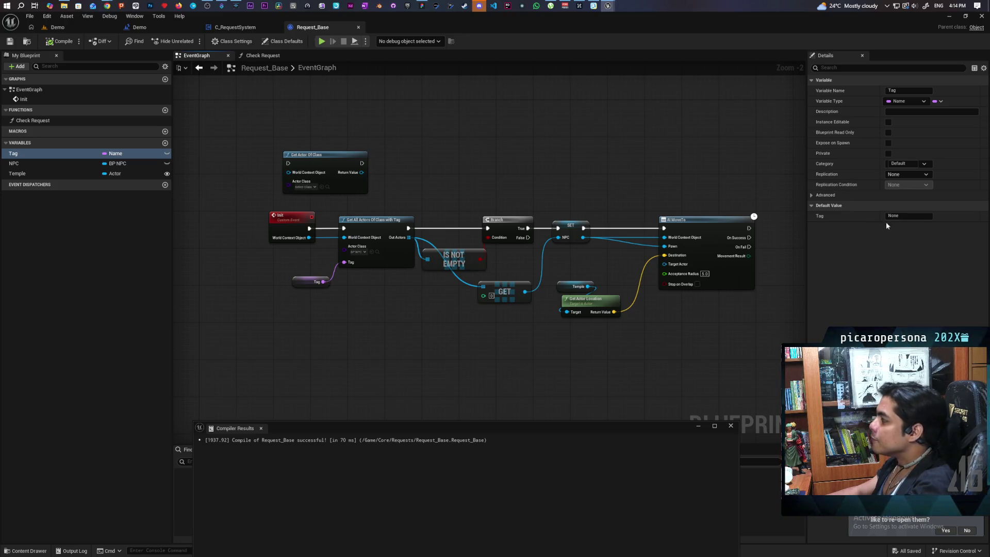
click(907, 216)
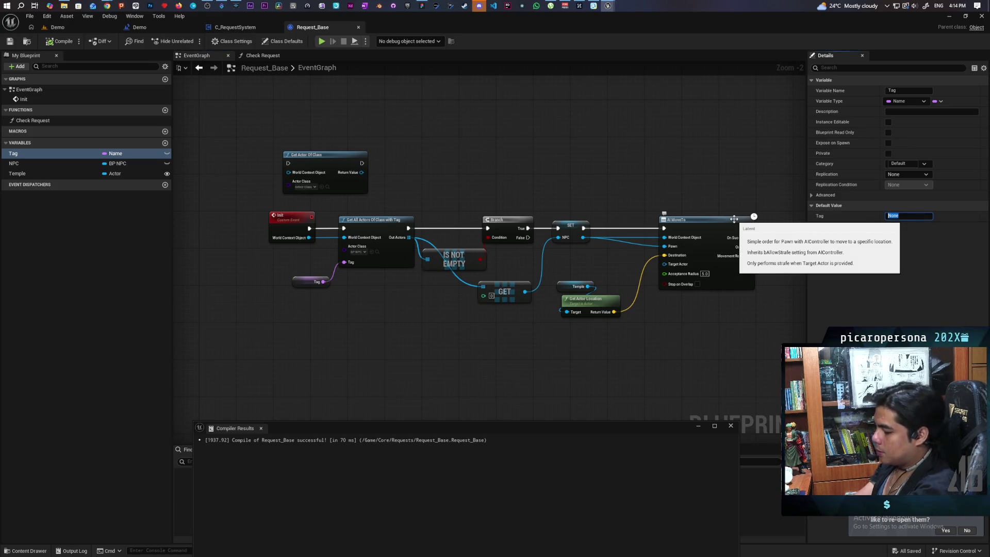
text(Req)
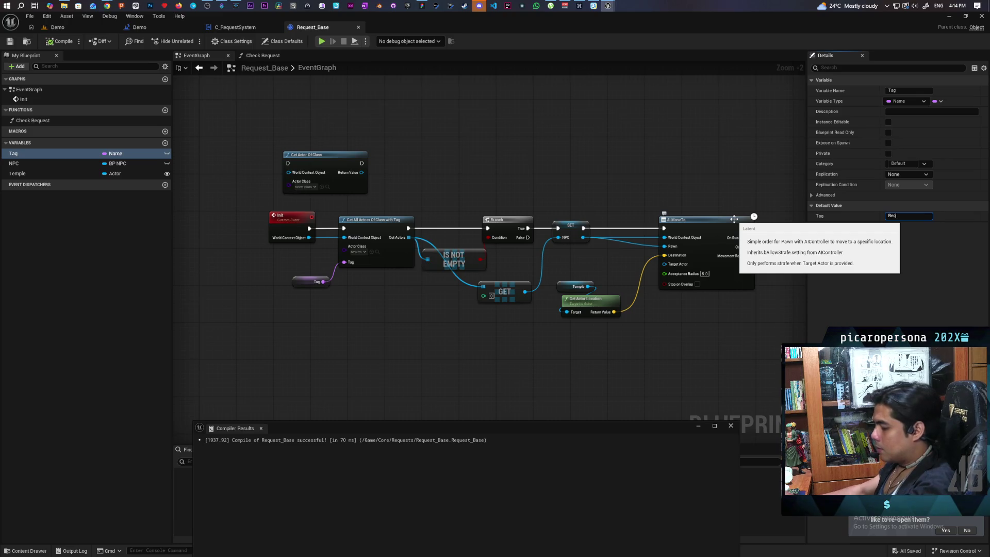
key(Return)
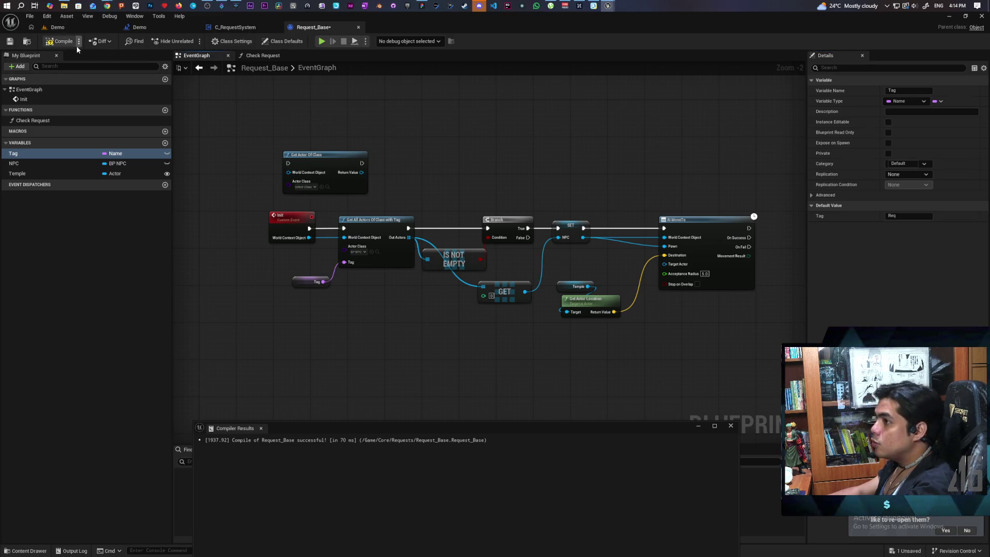
key(ctrl+s)
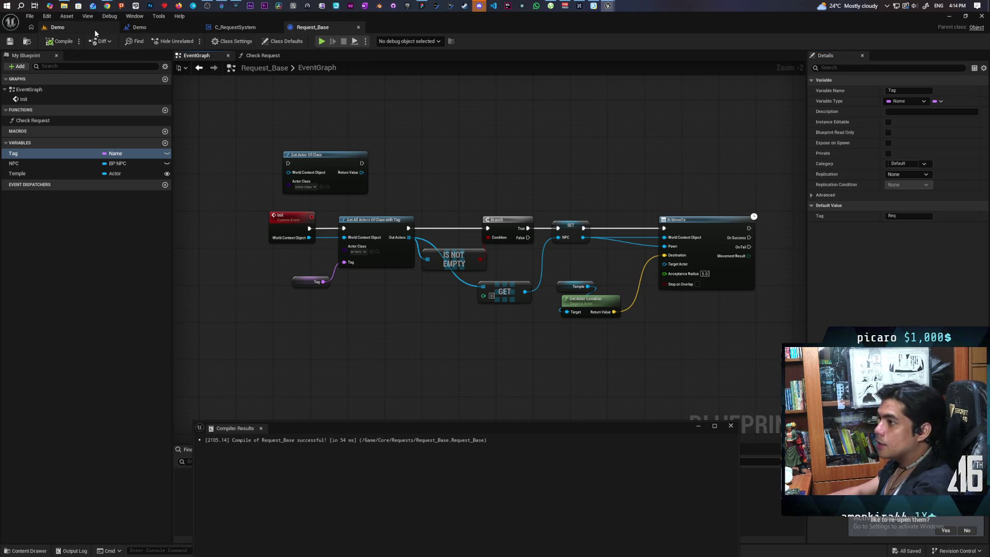
click(69, 27)
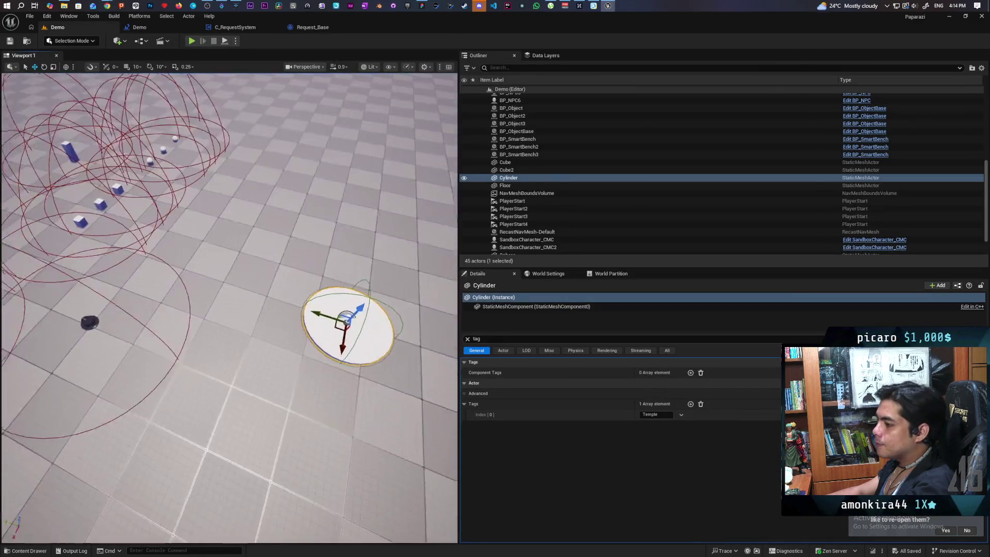
Step: Tag the white NPC BP_NPC2 with Req, save the Demo level, and restore down the editor window
key(w)
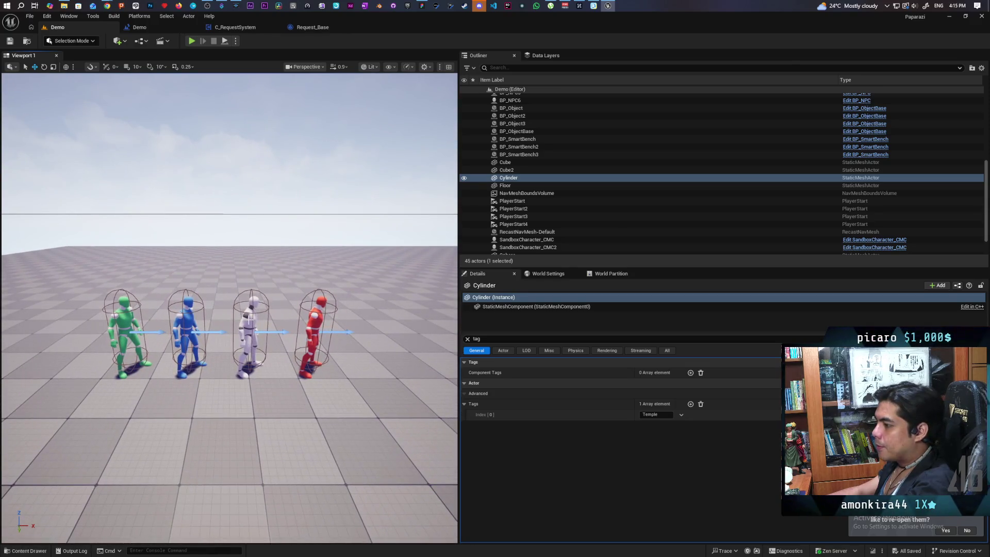
click(250, 320)
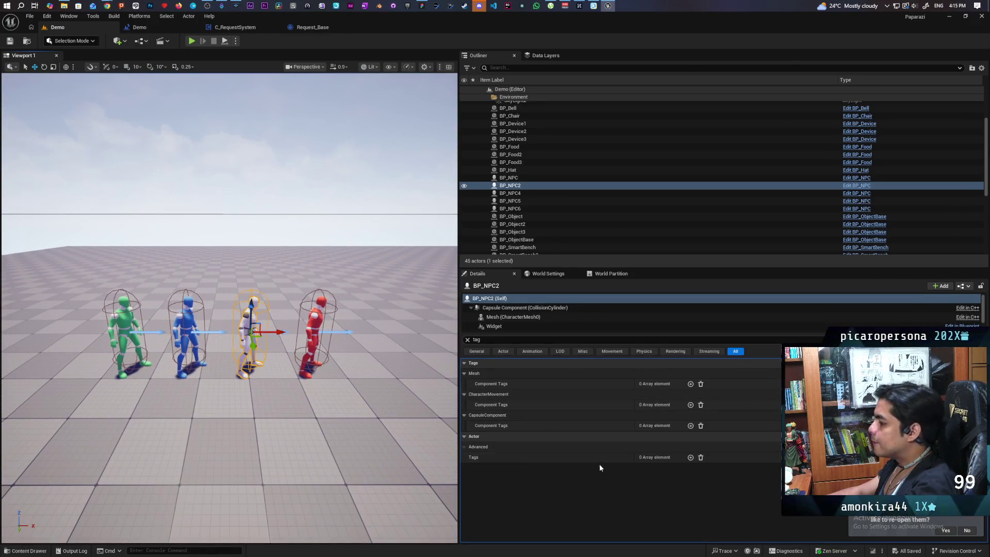
click(690, 457)
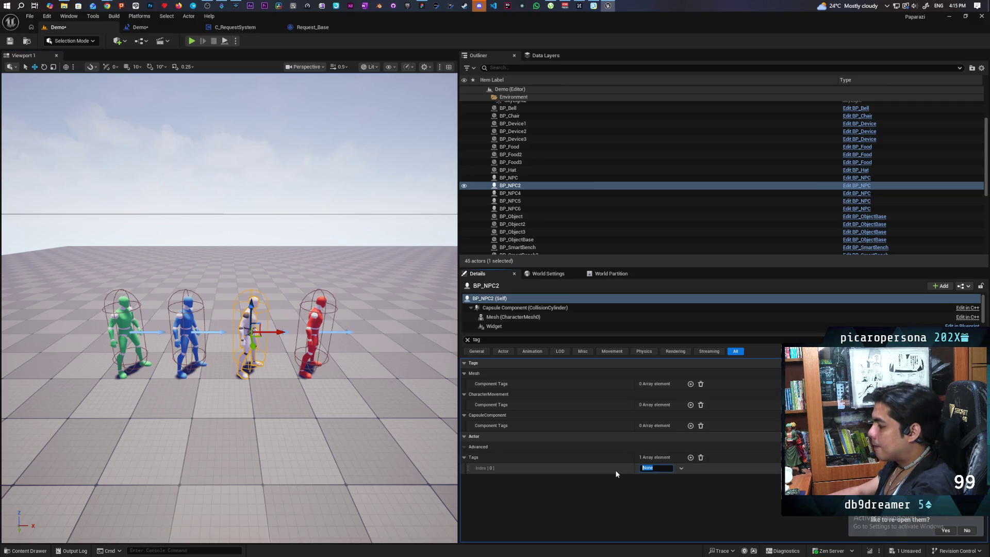
text(Req)
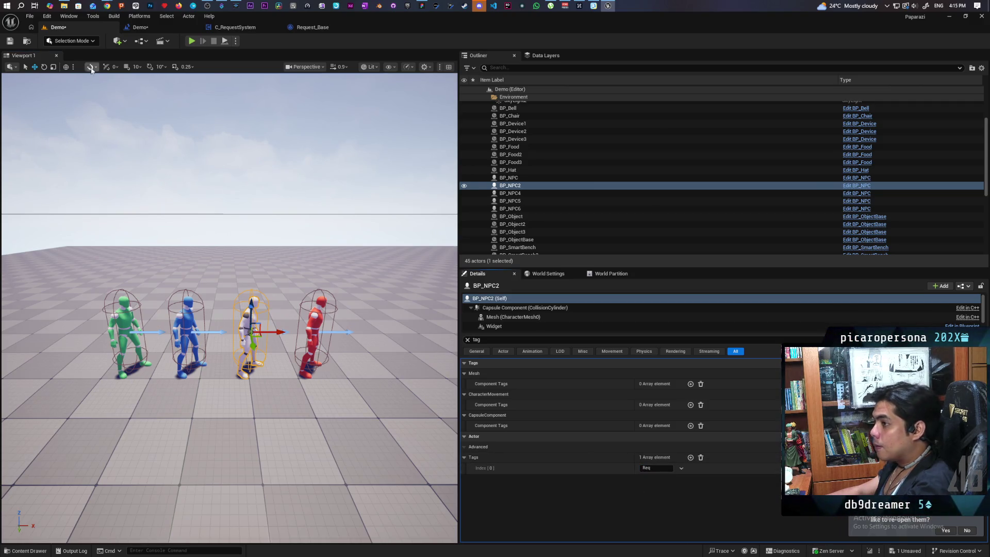
click(10, 44)
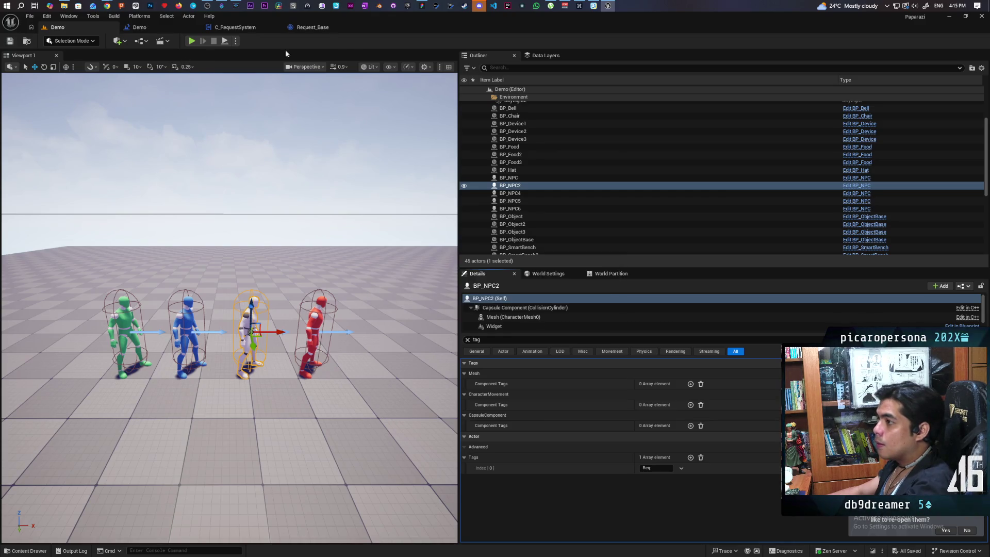
double_click(451, 26)
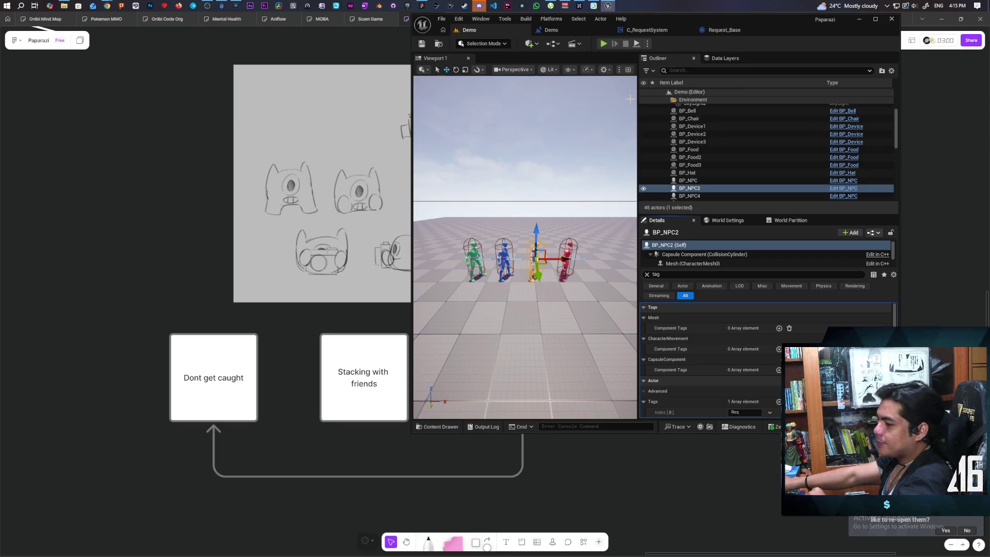
click(604, 44)
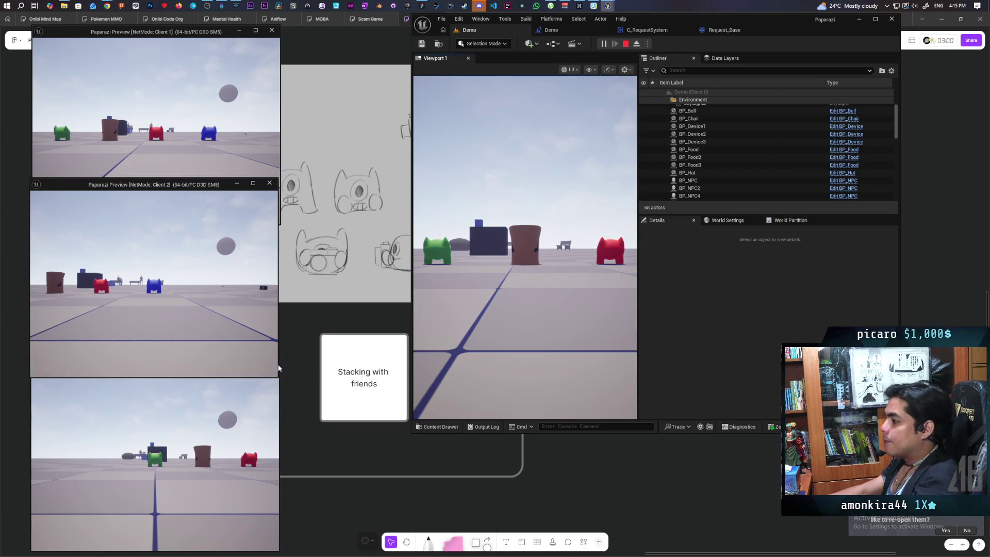
click(414, 310)
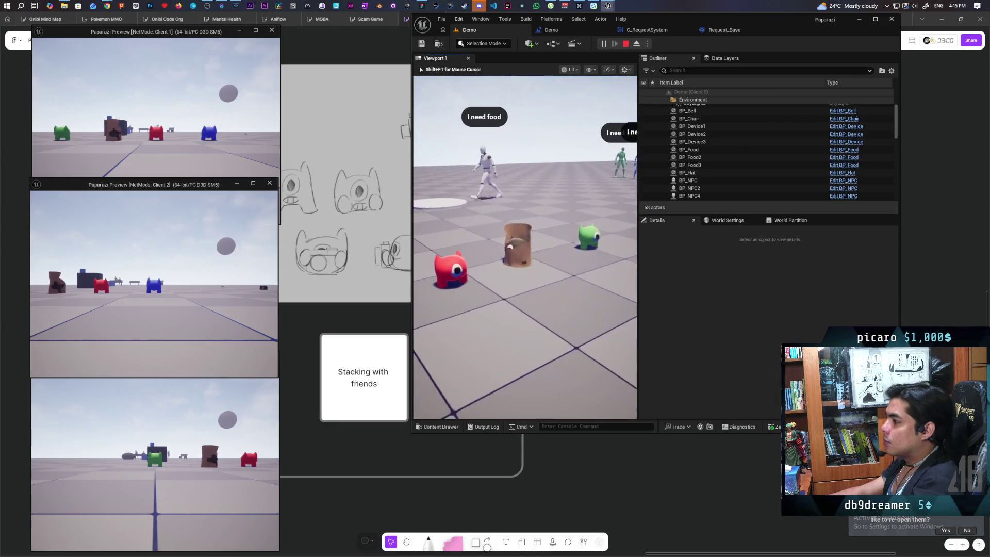
key(w)
key(w)
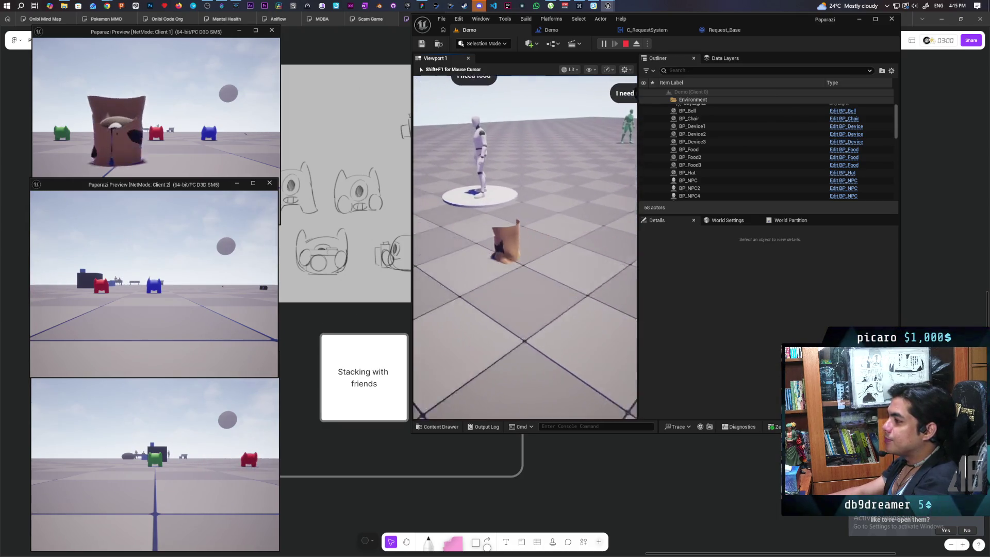
key(a)
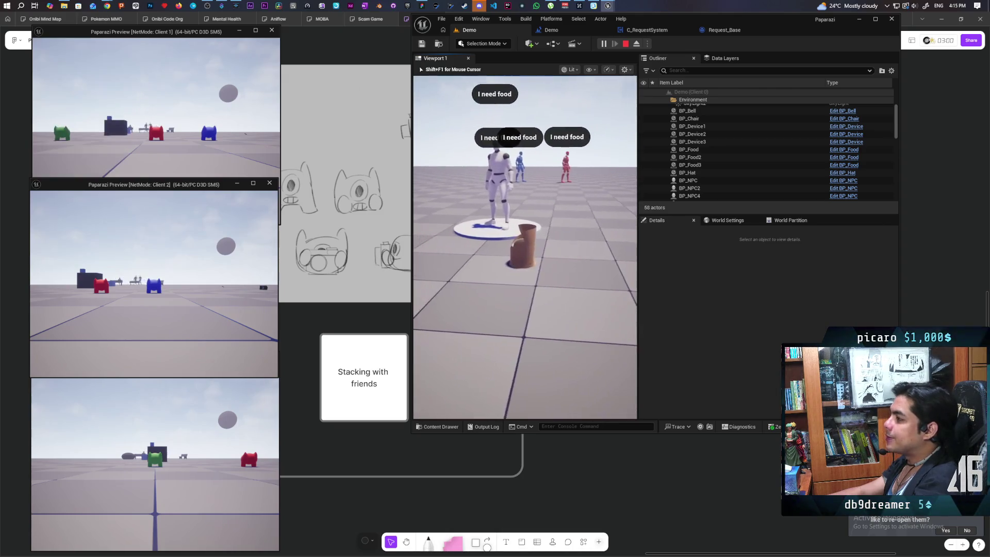
key(d)
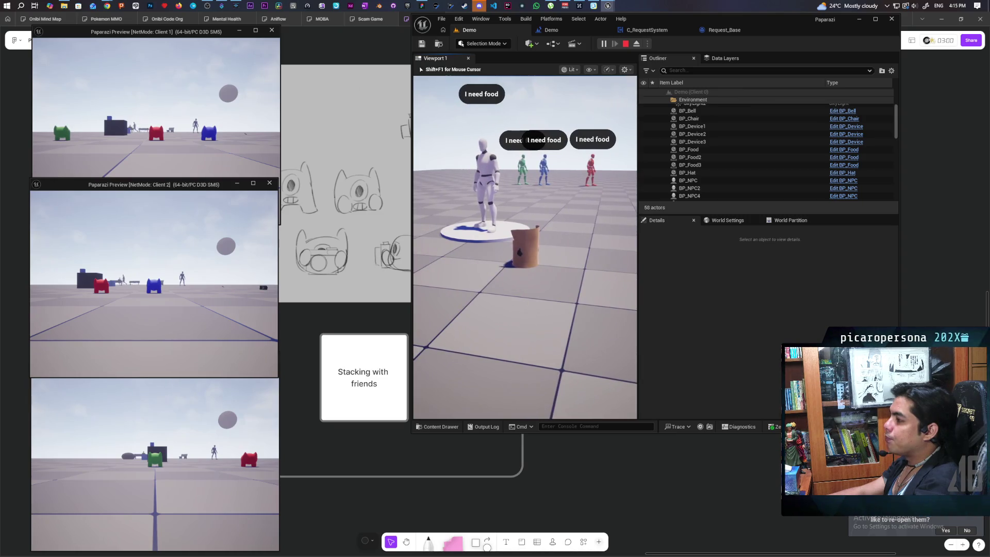
key(w)
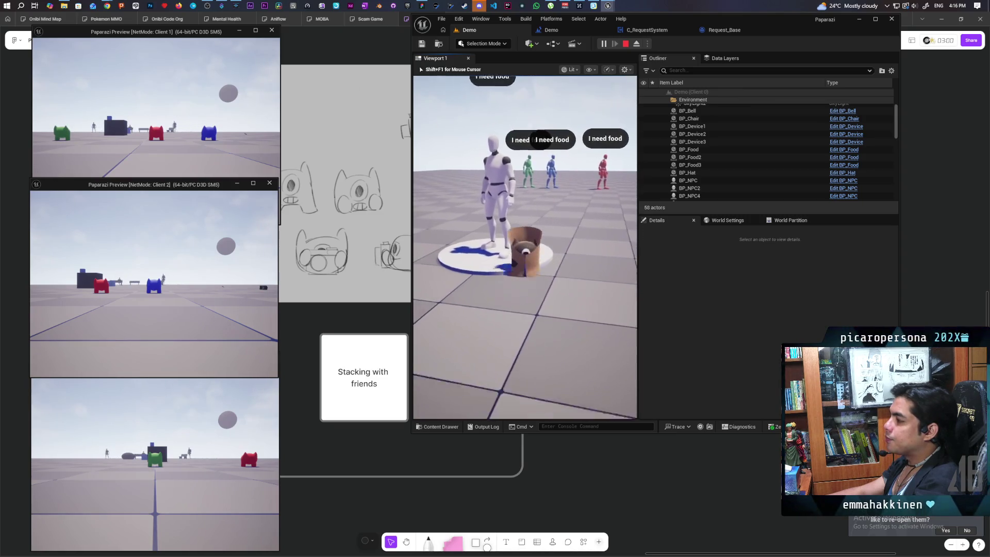
key(s)
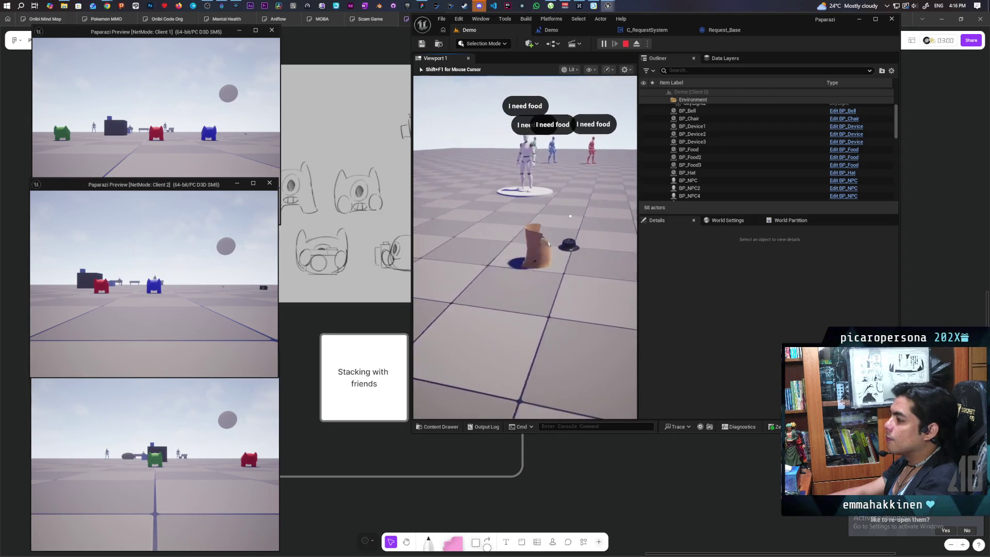
key(w)
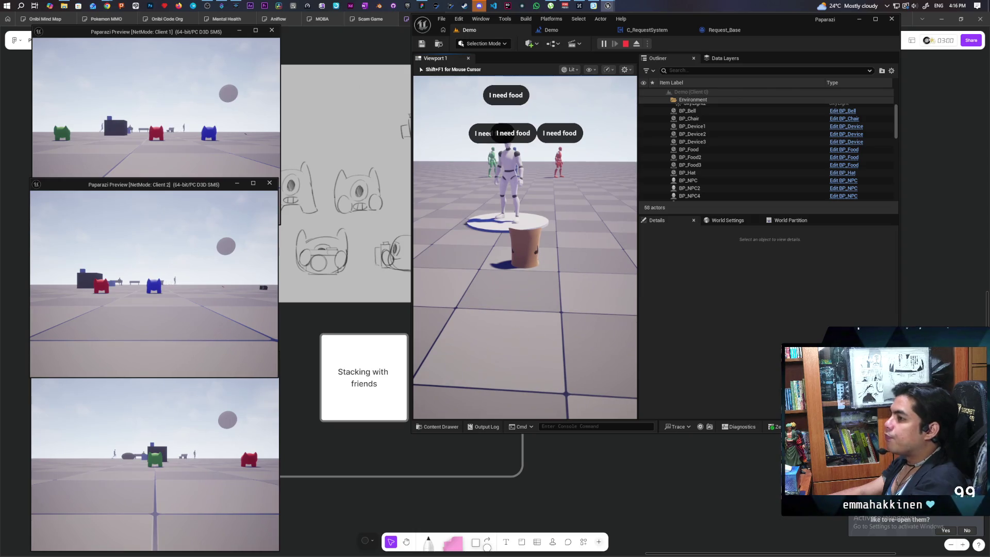
key(Escape)
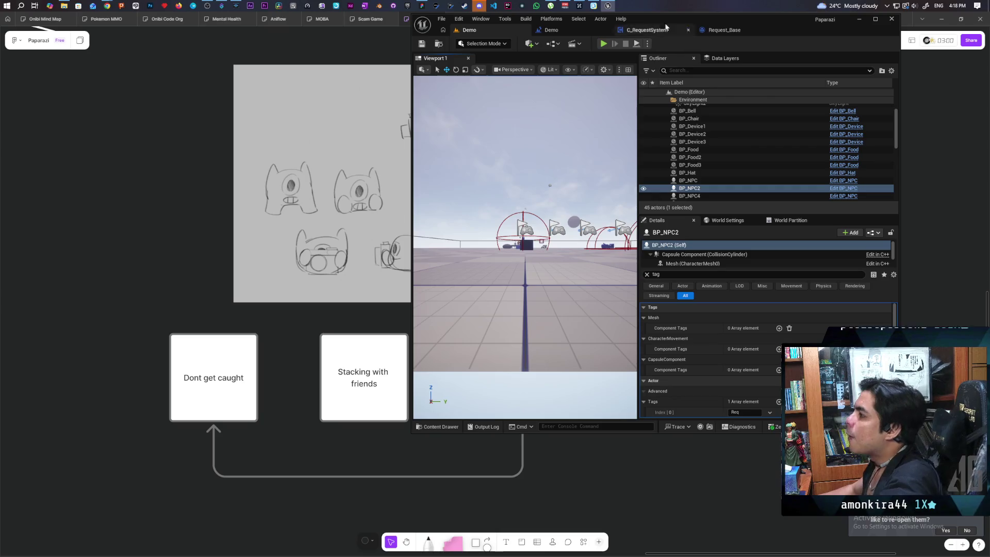
Step: Switch away from Unreal Editor to show the FigJam board with its three design cards
key(alt+Tab)
scroll(695, 319, down, 5)
scroll(696, 318, right, 5)
Step: Draw the hiragana は on the board with the pen tool in white
click(428, 542)
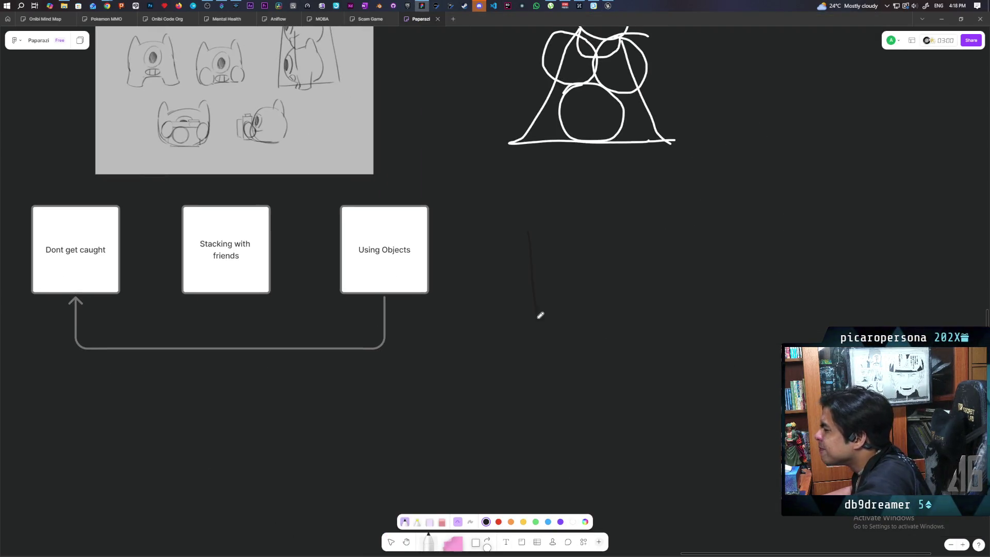
click(573, 521)
mouse_move(546, 281)
mouse_down()
mouse_move(549, 336)
mouse_move(596, 289)
mouse_move(578, 324)
mouse_up()
drag(585, 298, 605, 334)
Step: Undo a second attempted character and add the horizontal top stroke to は
mouse_move(658, 278)
mouse_down()
mouse_move(658, 329)
mouse_move(676, 288)
mouse_move(712, 297)
mouse_move(680, 343)
mouse_up()
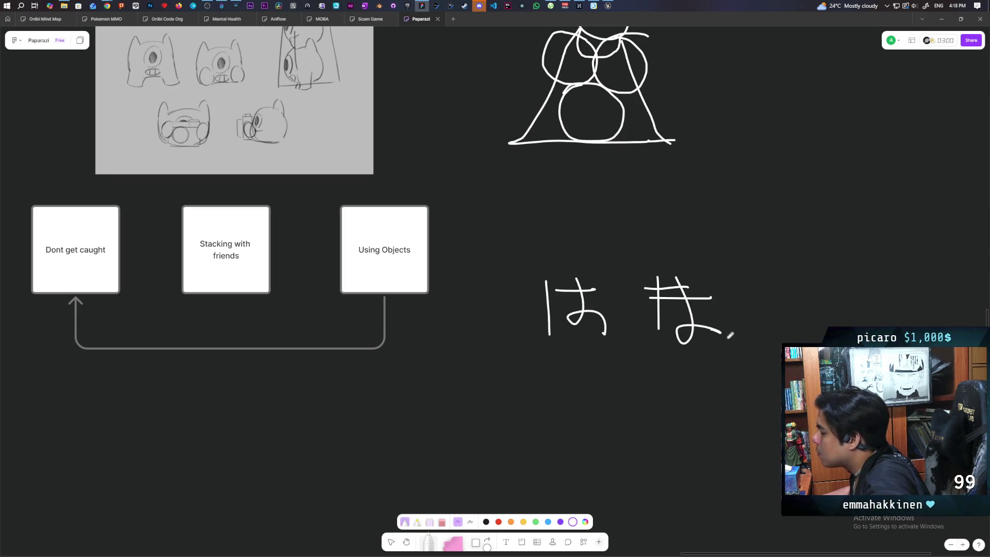
key(ctrl+z)
key(ctrl+z)
key(ctrl+z)
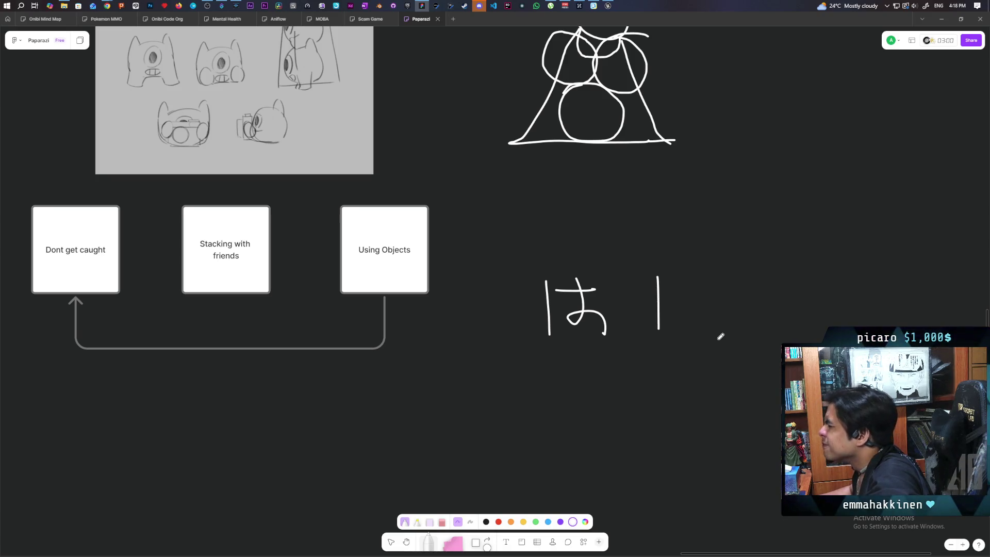
key(ctrl+z)
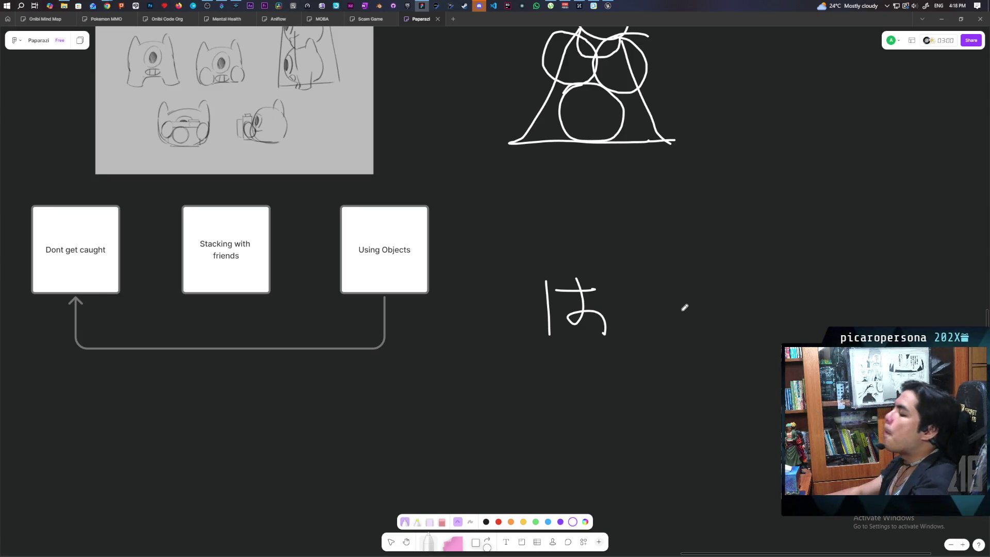
drag(542, 291, 562, 288)
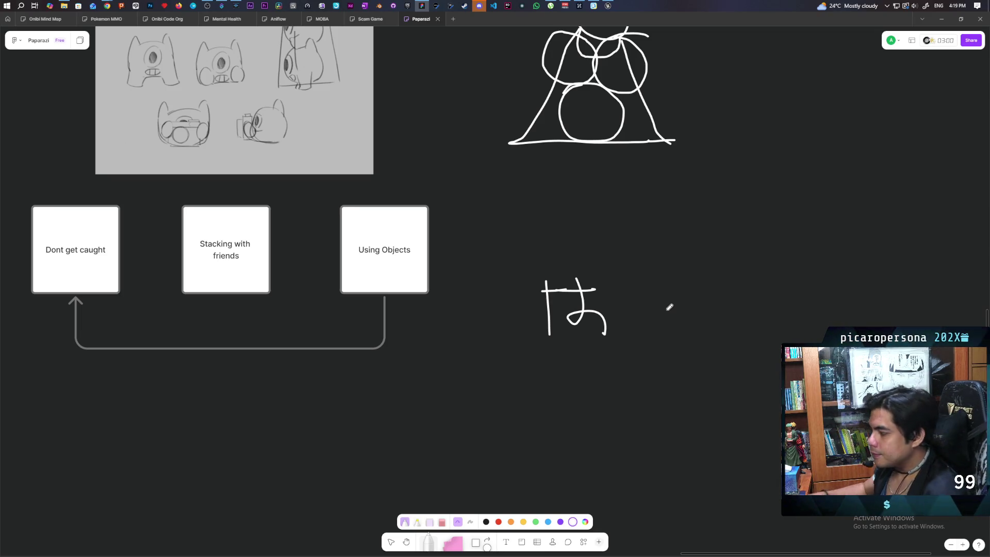
Step: Write ほ in white ink just right of the handwritten は
drag(680, 266, 683, 320)
mouse_move(680, 277)
mouse_down()
mouse_move(715, 277)
mouse_move(722, 311)
mouse_up()
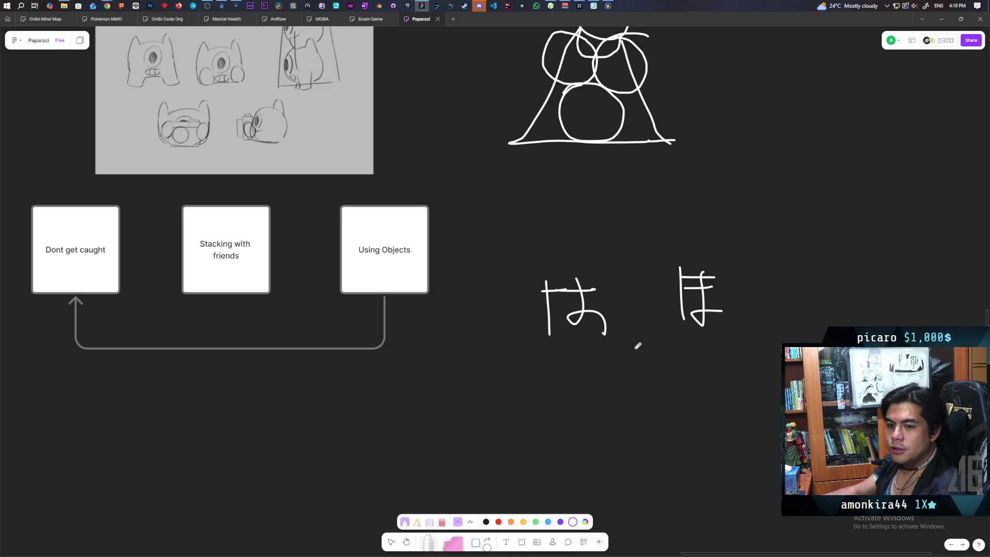
scroll(614, 349, down, 5)
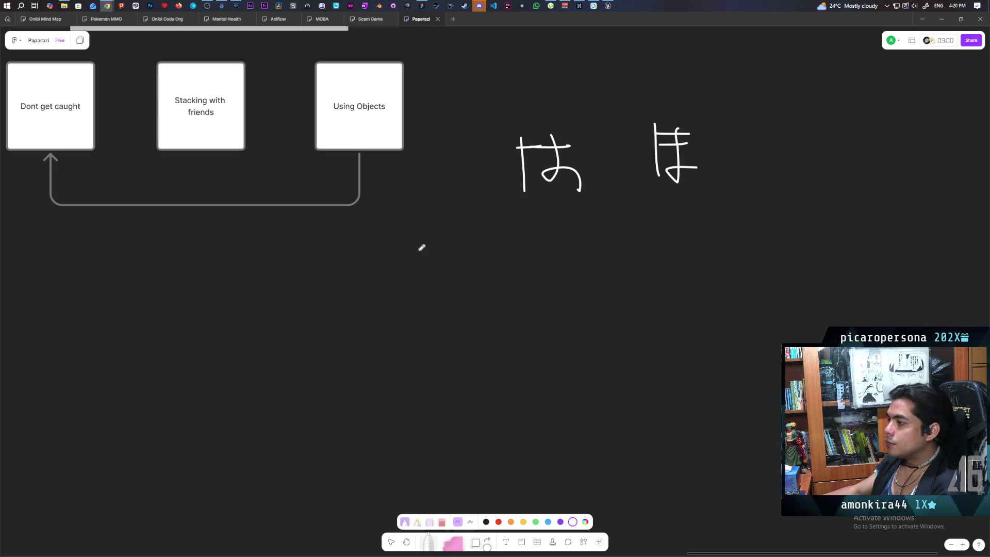
mouse_move(108, 4)
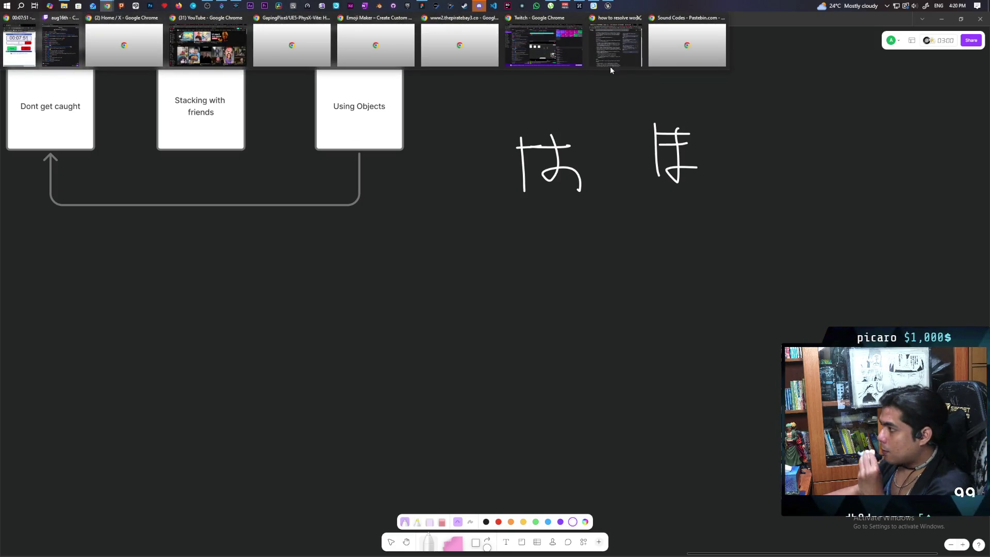
Step: Google 'tofugu hiragana' in a new Chrome tab and open Tofugu's 'Learn Hiragana: The Ultimate Guide'
click(620, 50)
click(655, 108)
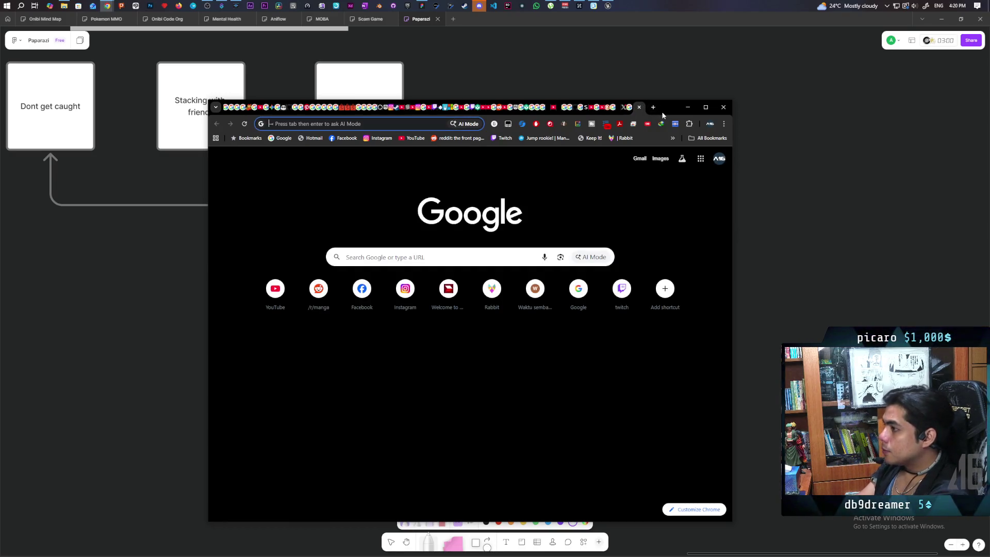
text(tofugu)
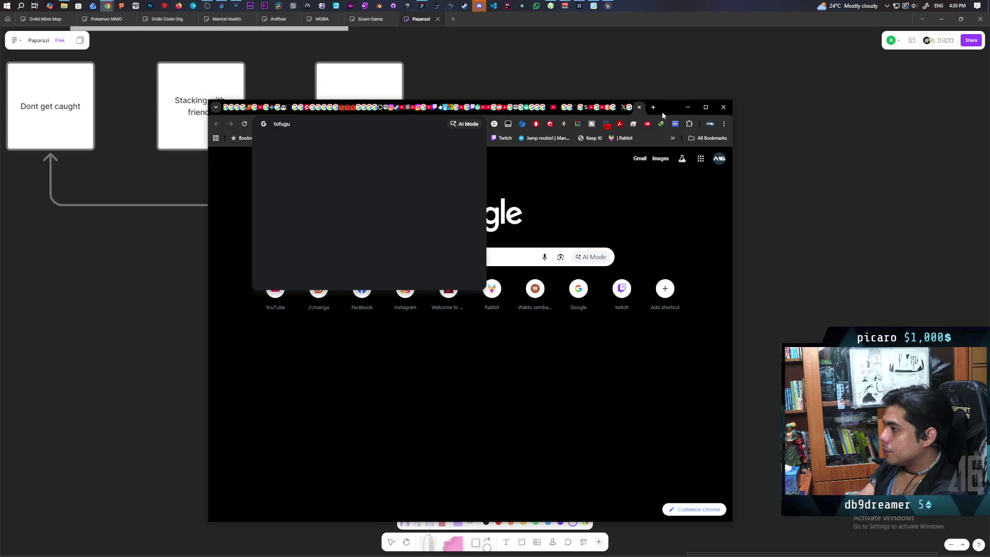
text( hiragana)
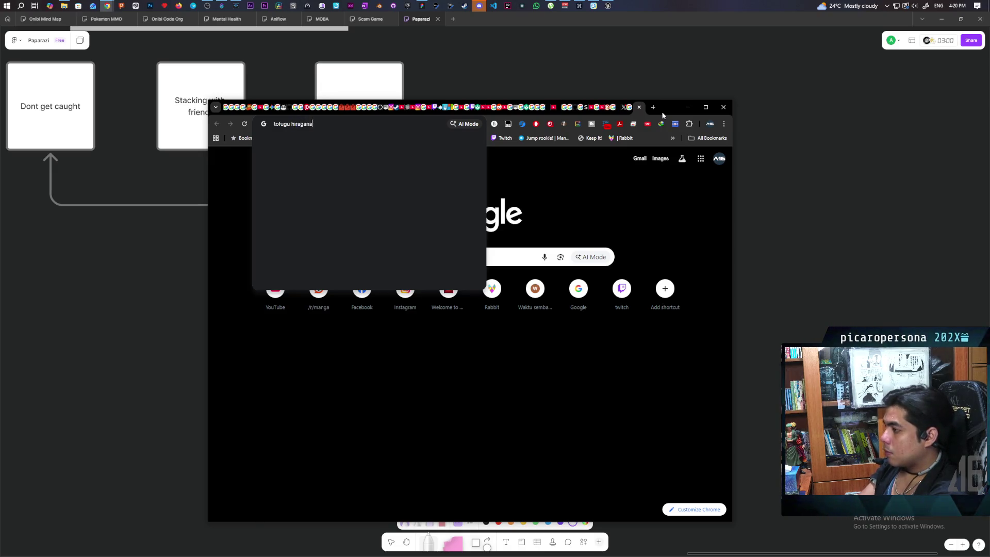
key(Return)
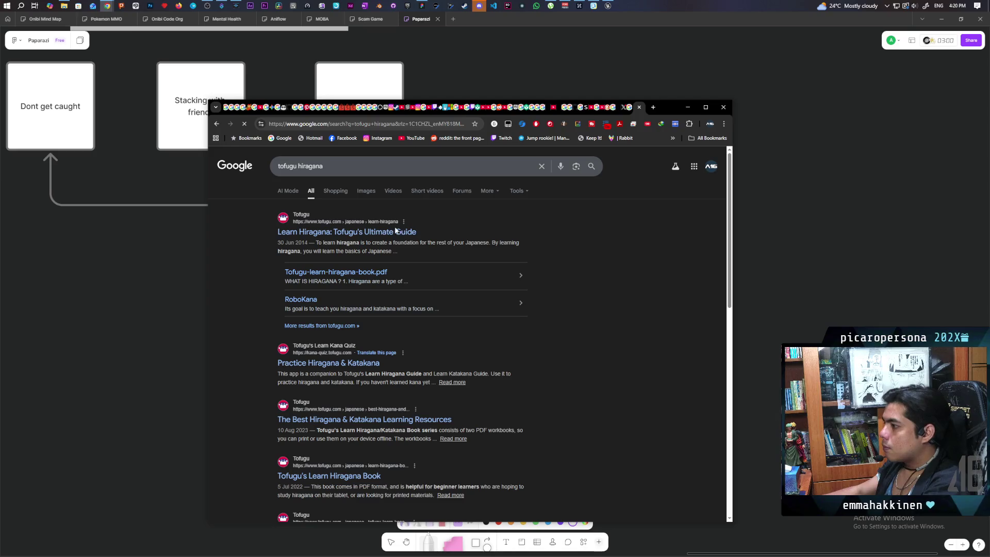
click(382, 233)
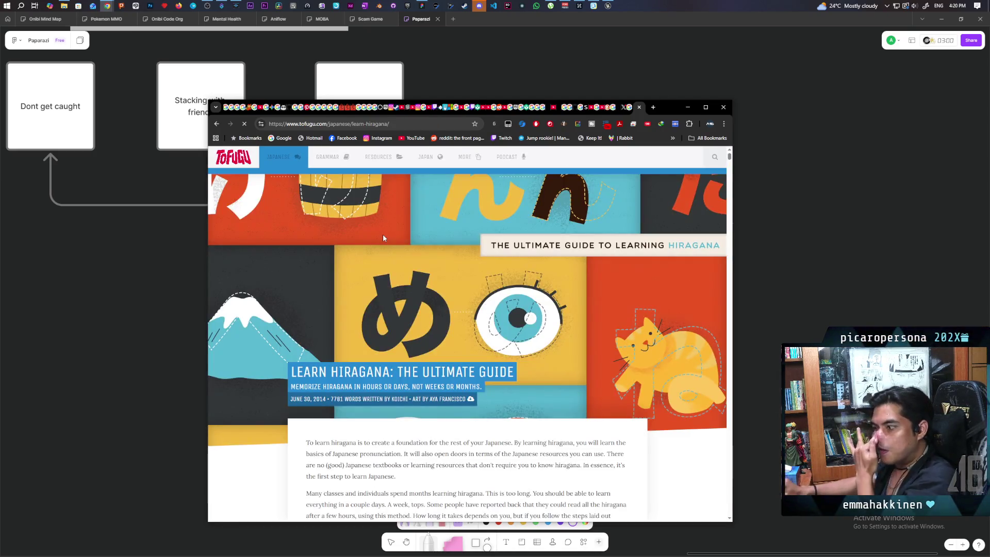
click(399, 125)
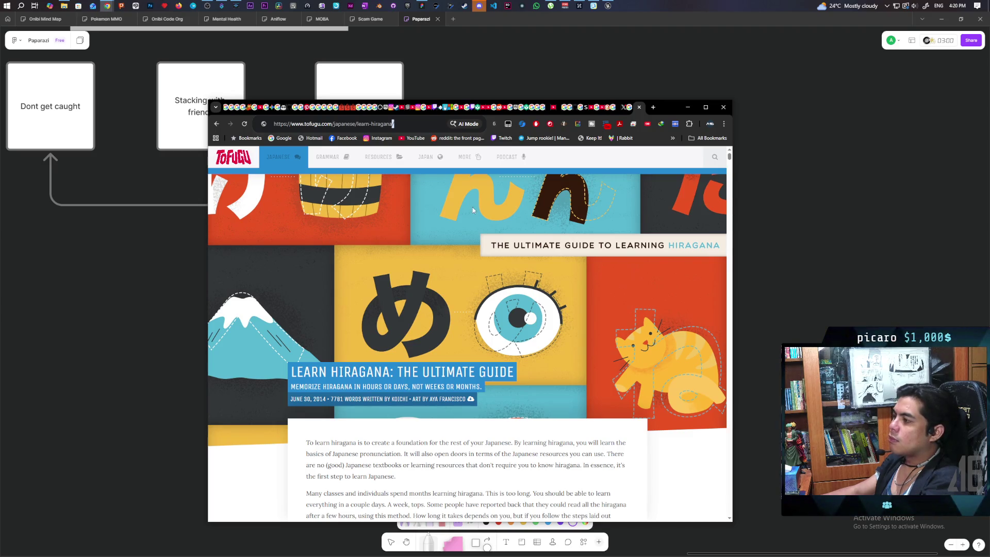
Step: Copy the guide's address and read down through the main hiragana chart starting at あ
triple_click(315, 124)
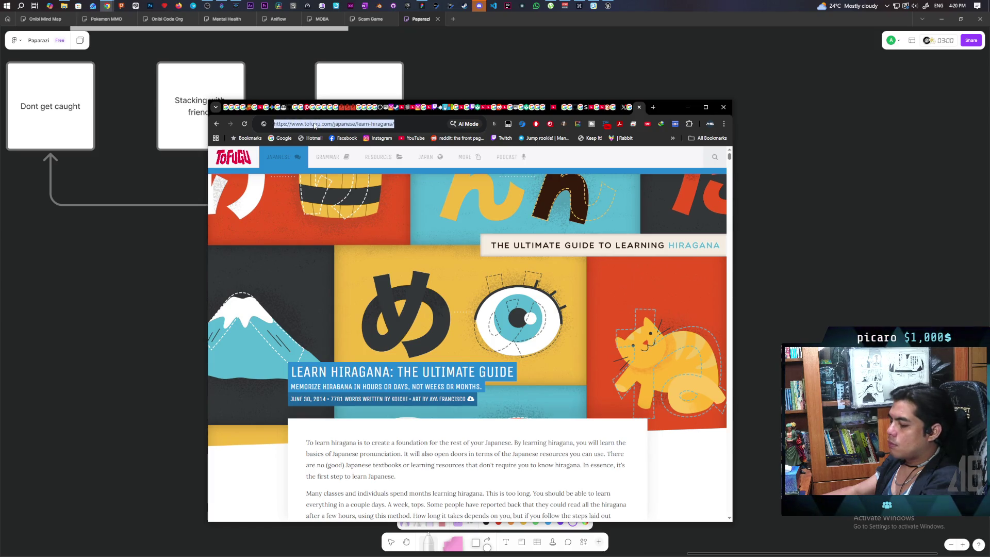
key(alt+Tab)
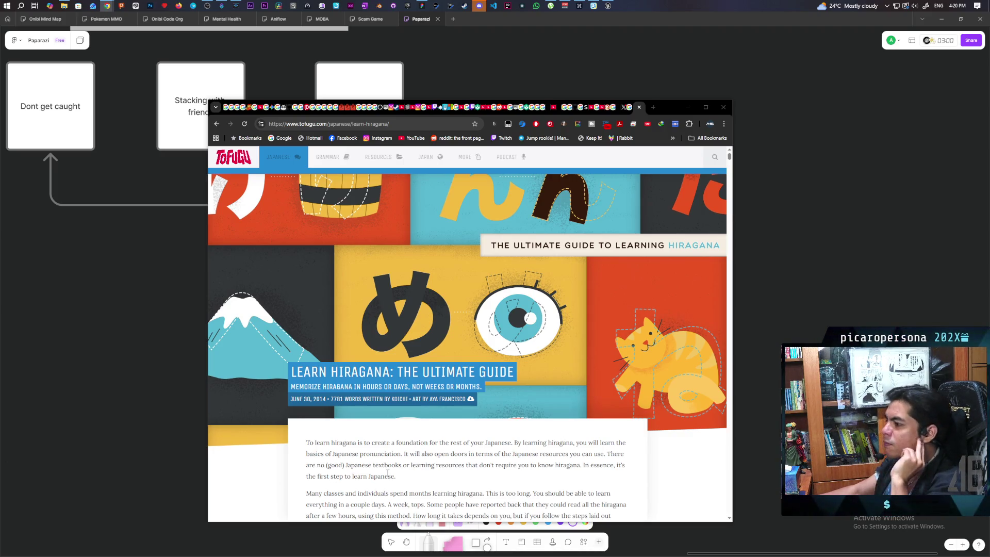
scroll(373, 473, down, 15)
scroll(529, 311, down, 10)
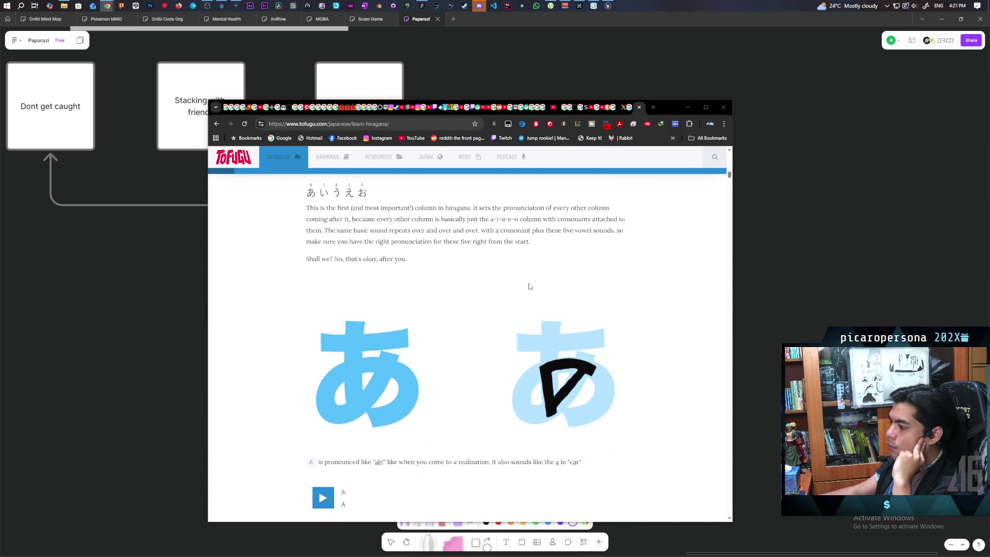
scroll(530, 287, down, 2)
mouse_move(529, 287)
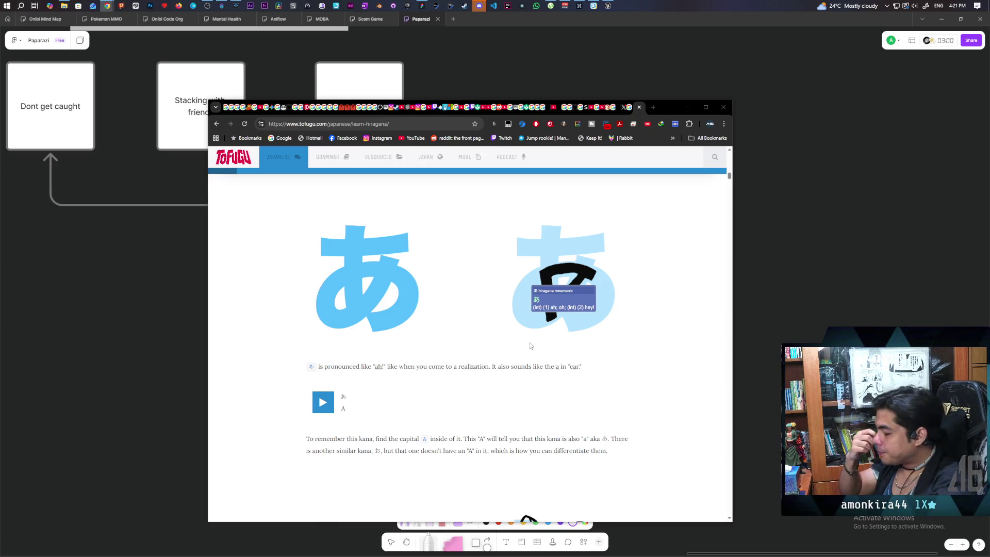
scroll(434, 325, down, 10)
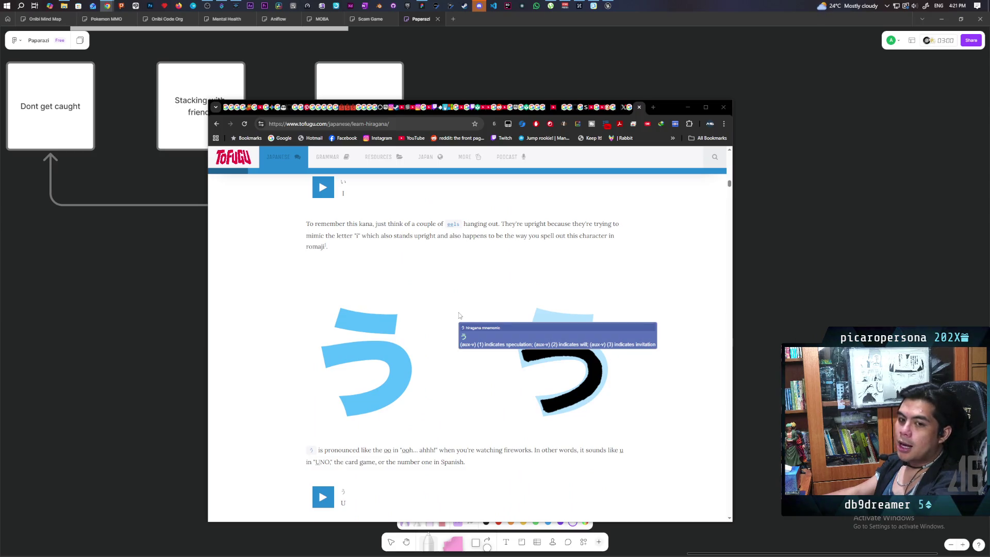
scroll(451, 298, down, 12)
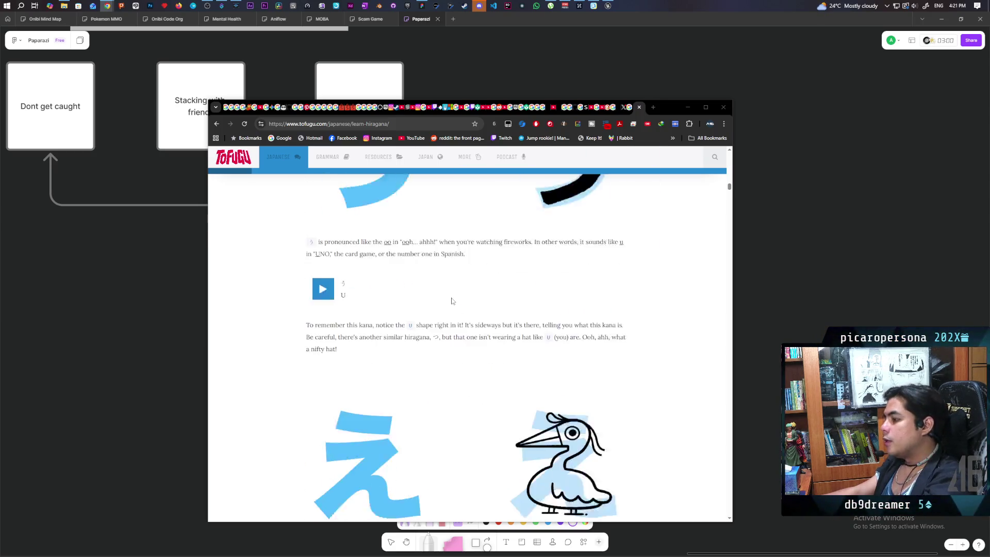
scroll(452, 298, down, 10)
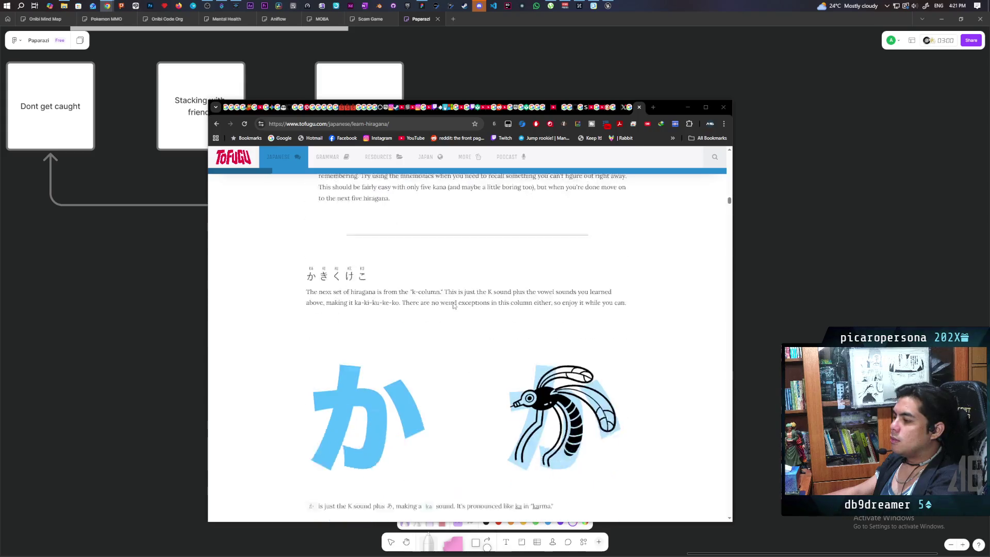
scroll(453, 308, down, 15)
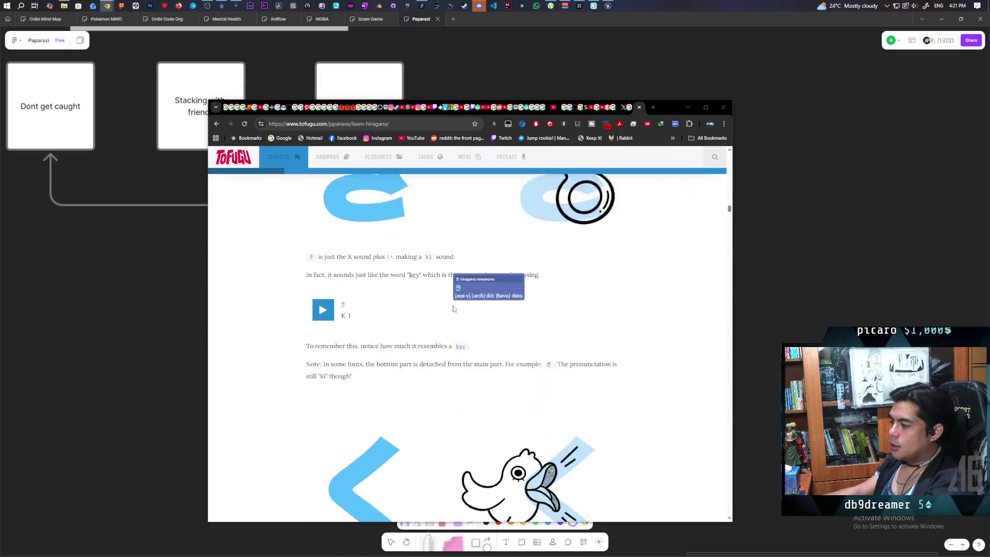
scroll(455, 311, down, 15)
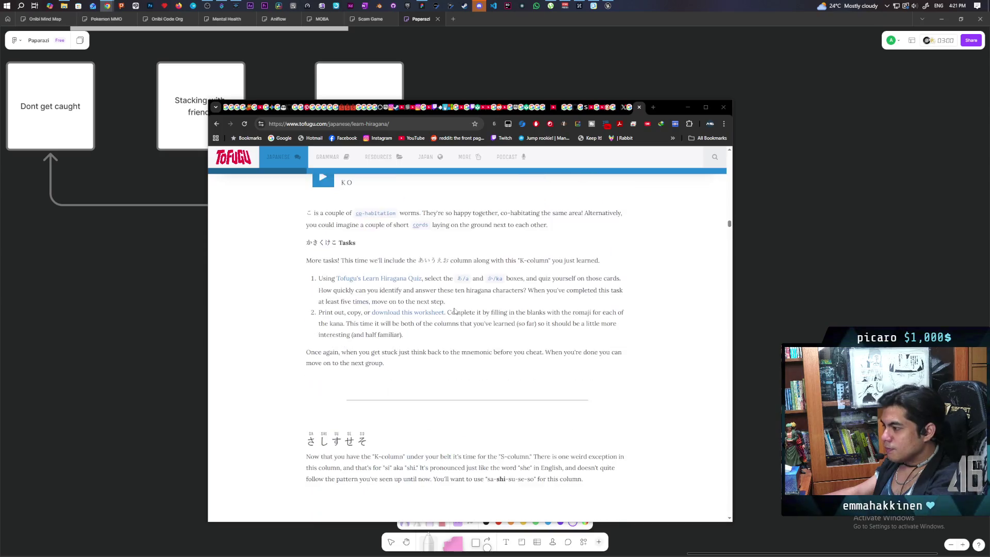
scroll(455, 310, down, 15)
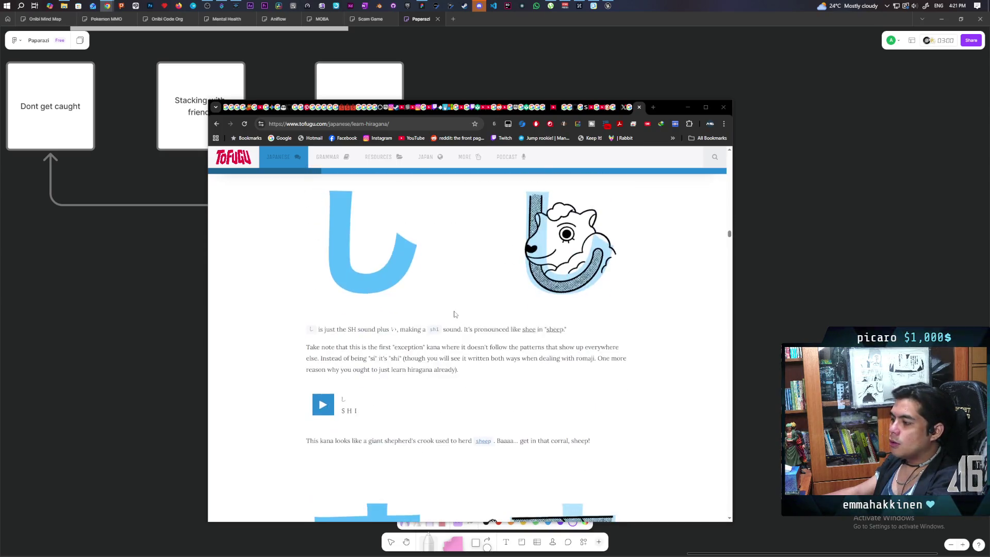
scroll(455, 312, down, 15)
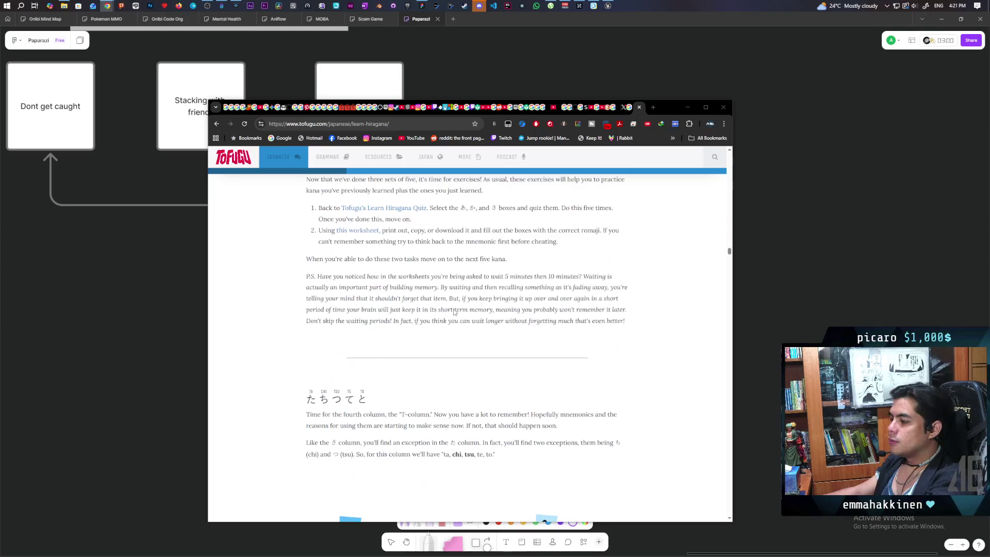
scroll(454, 312, down, 15)
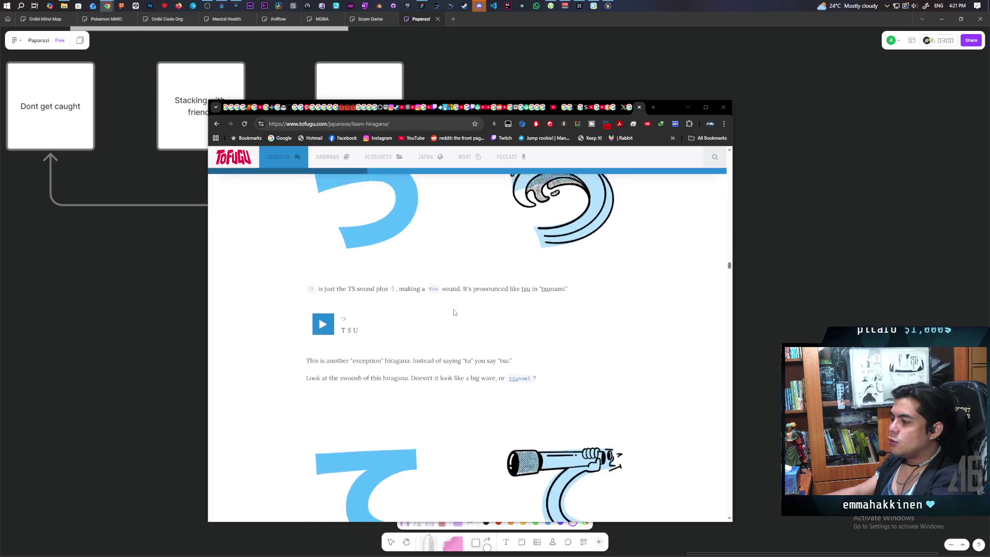
scroll(454, 315, down, 15)
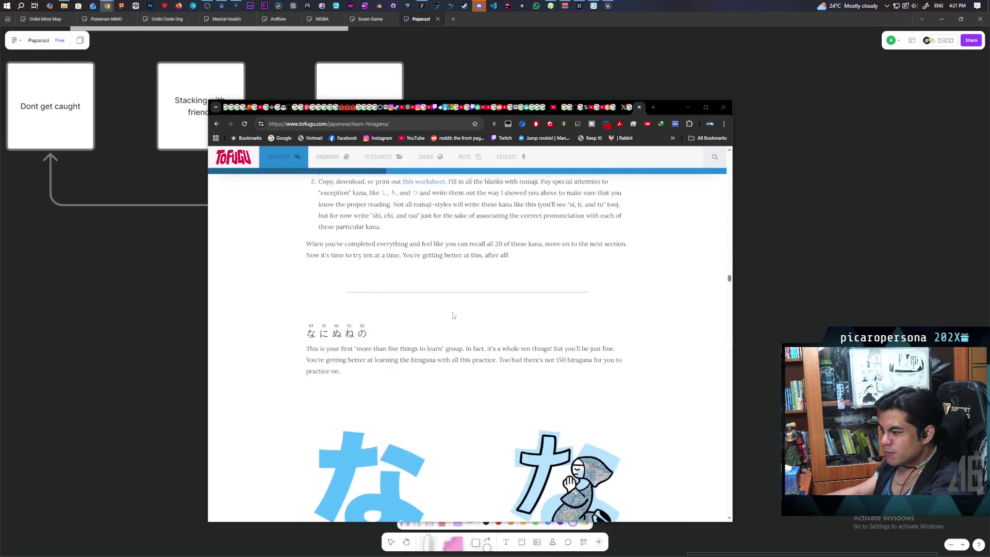
scroll(453, 312, down, 15)
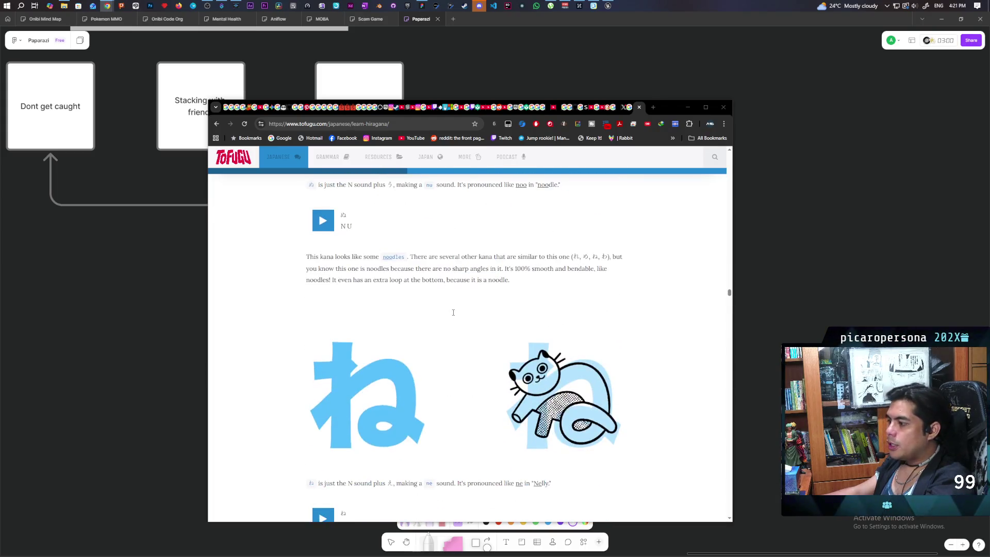
scroll(454, 315, down, 12)
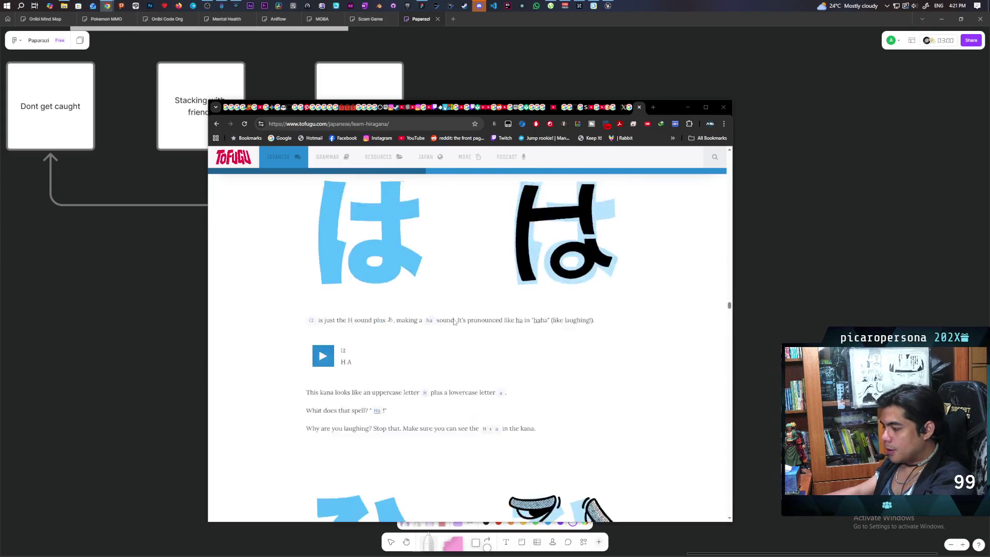
scroll(453, 320, down, 15)
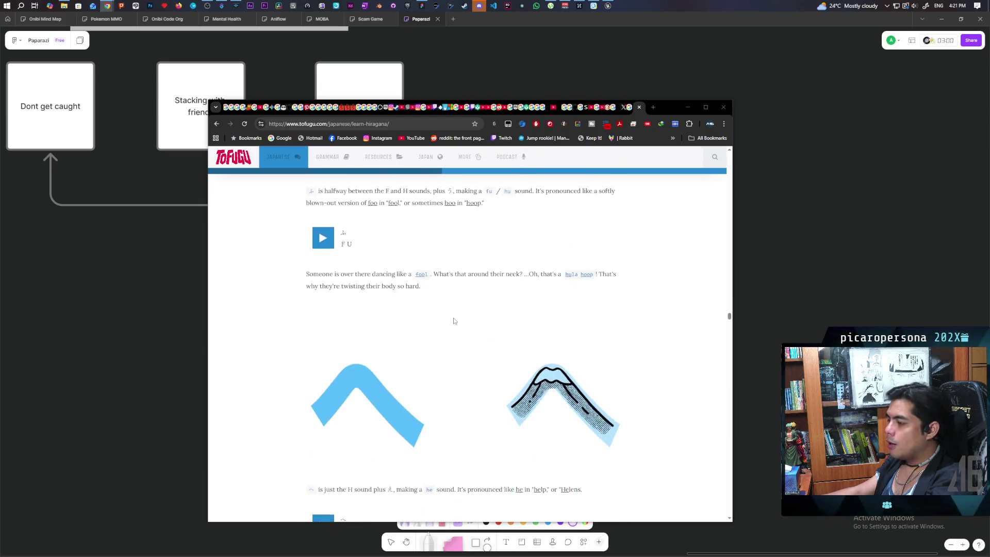
scroll(453, 320, down, 15)
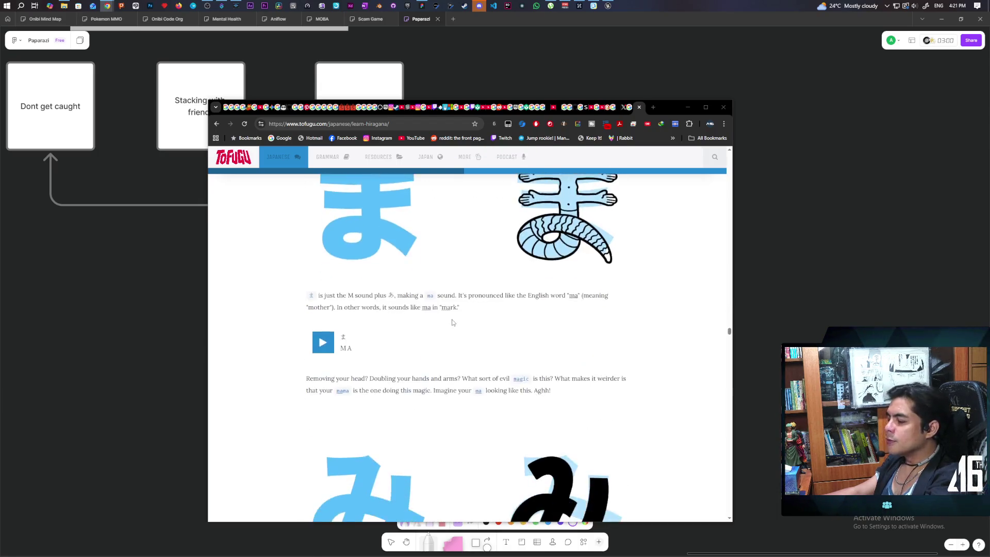
scroll(451, 317, down, 15)
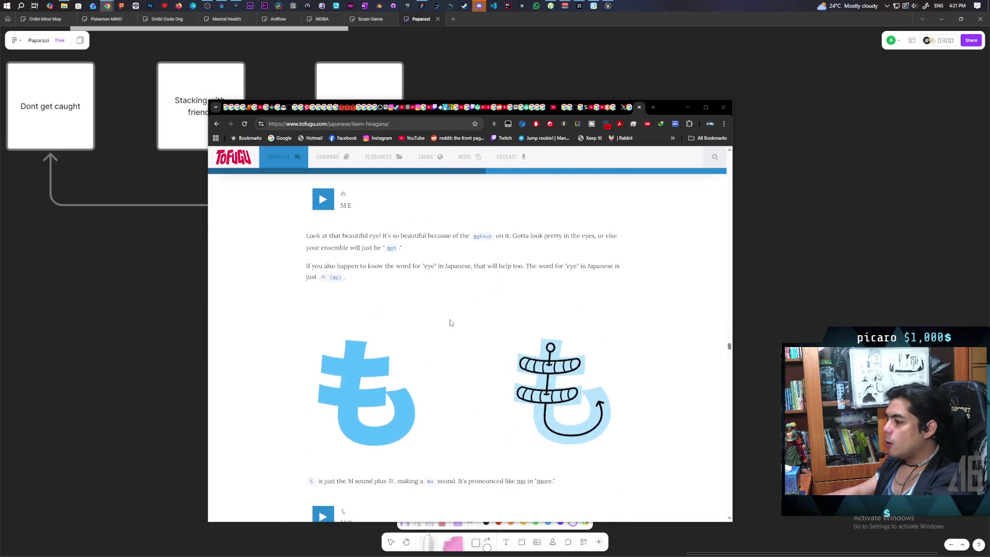
scroll(451, 322, down, 15)
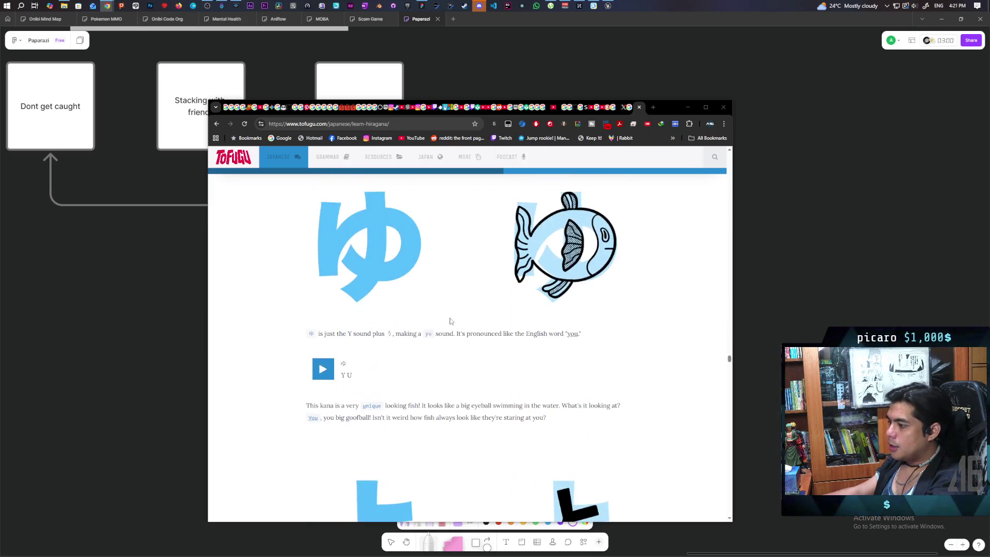
scroll(451, 322, down, 15)
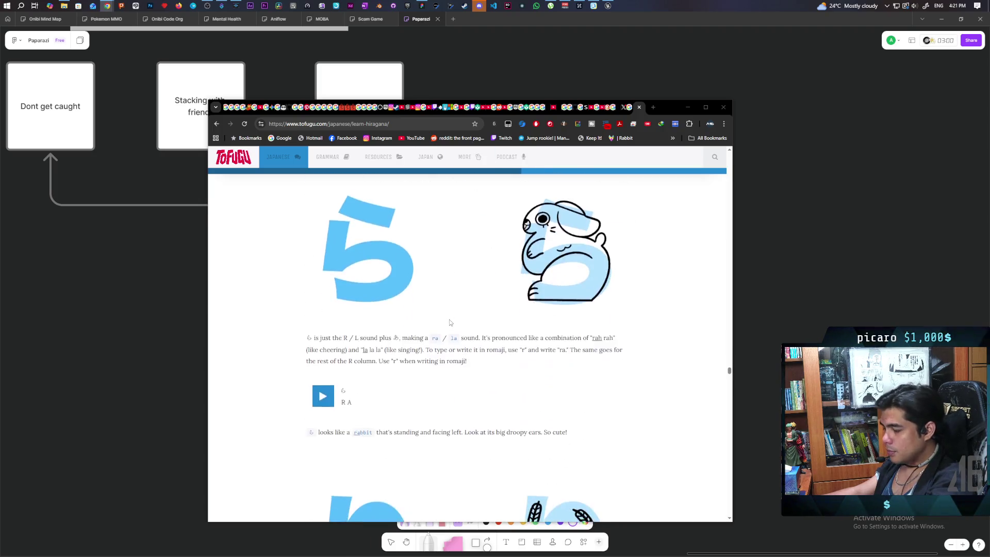
scroll(449, 325, down, 15)
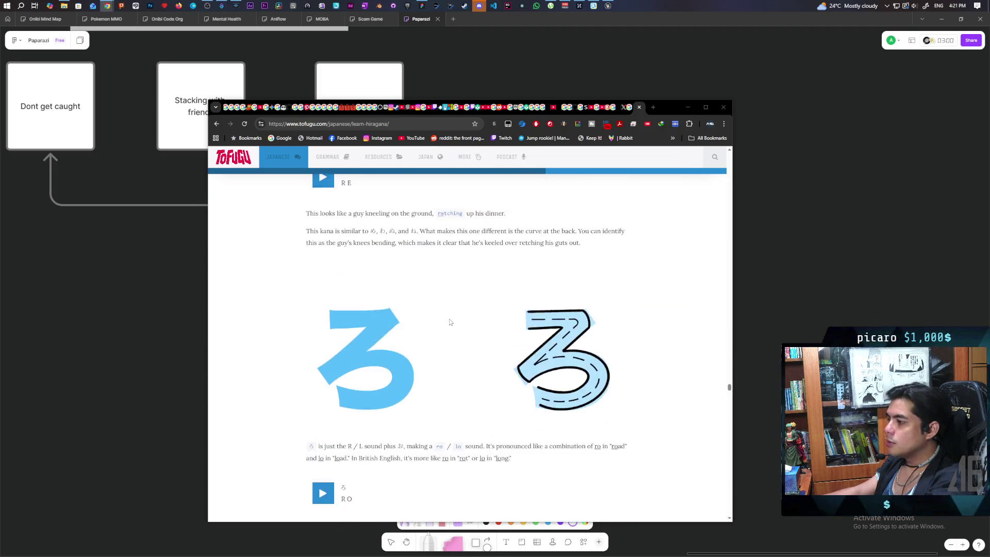
scroll(411, 306, down, 15)
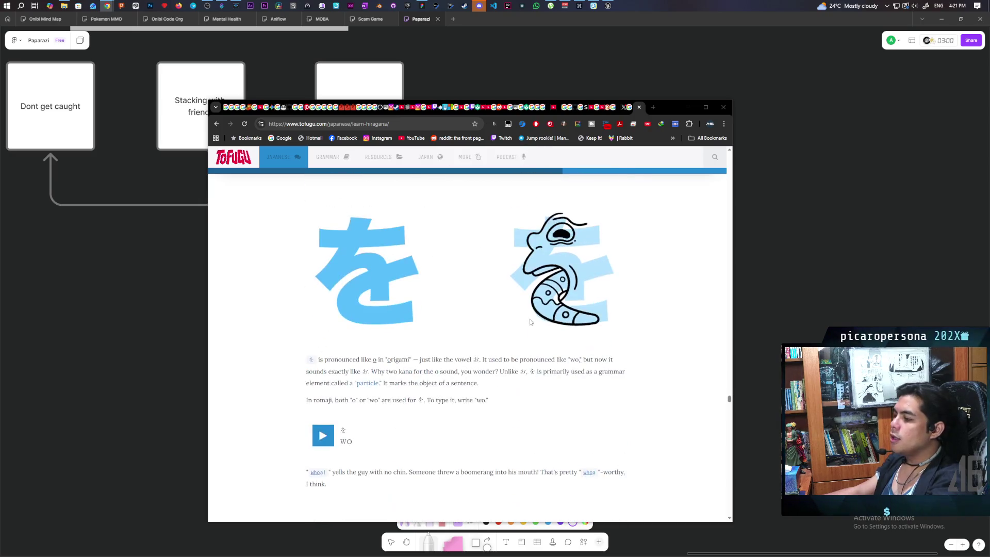
scroll(490, 299, down, 3)
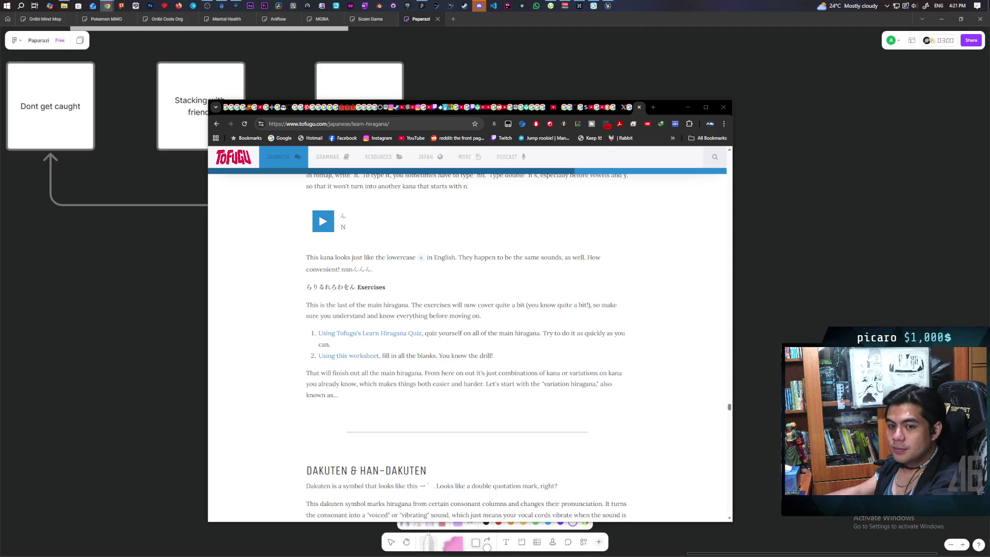
Step: Stop at the DAKUTEN & HAN-DAKUTEN heading, close the Tofugu page and minimize the browser
scroll(411, 264, down, 7)
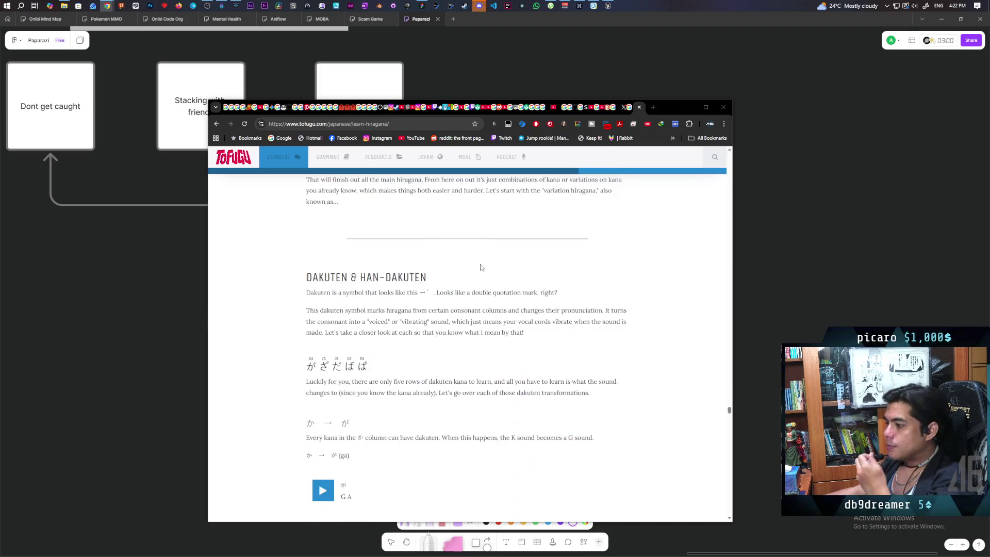
scroll(414, 251, up, 2)
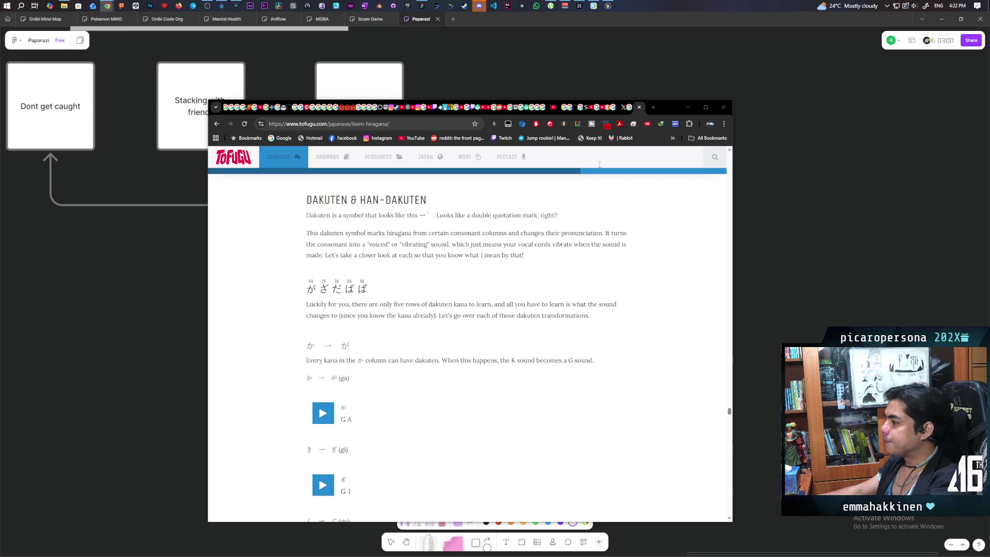
click(639, 107)
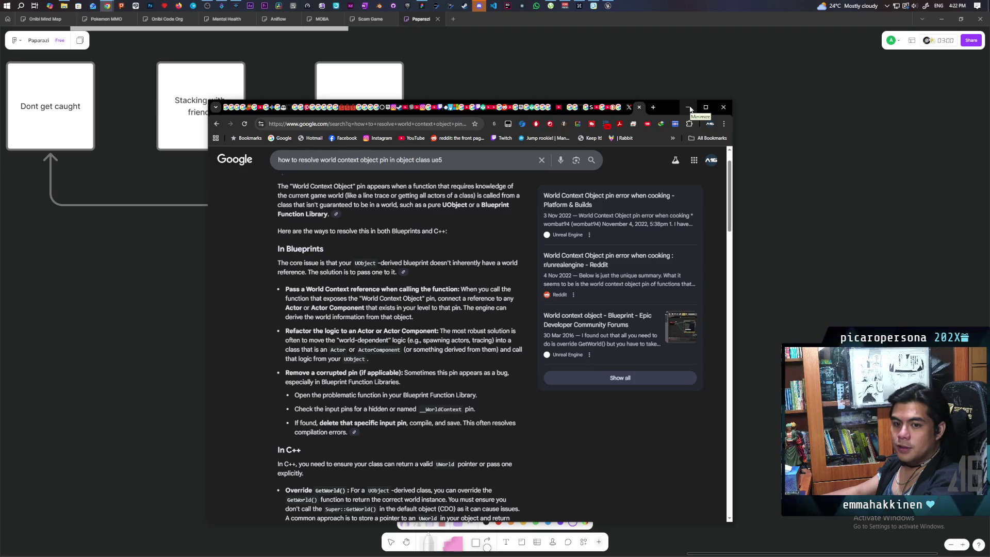
click(689, 107)
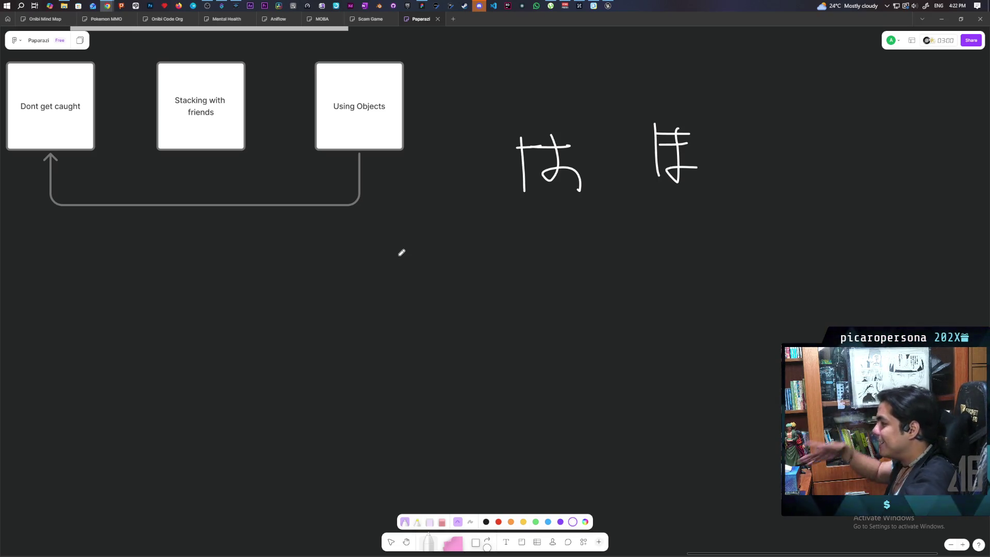
Step: Marquee-select the handwritten は and ほ with the Select tool and delete them
click(392, 544)
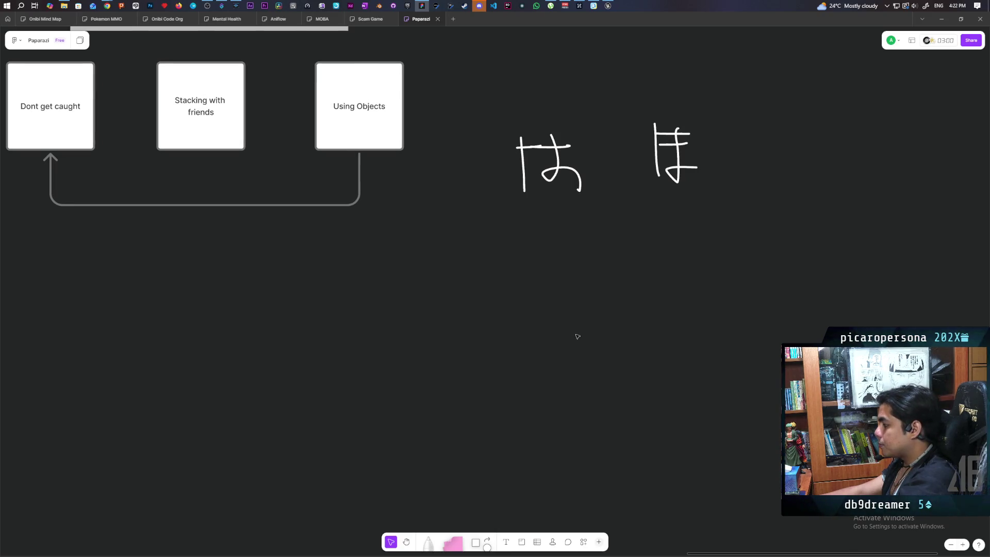
drag(476, 91, 734, 223)
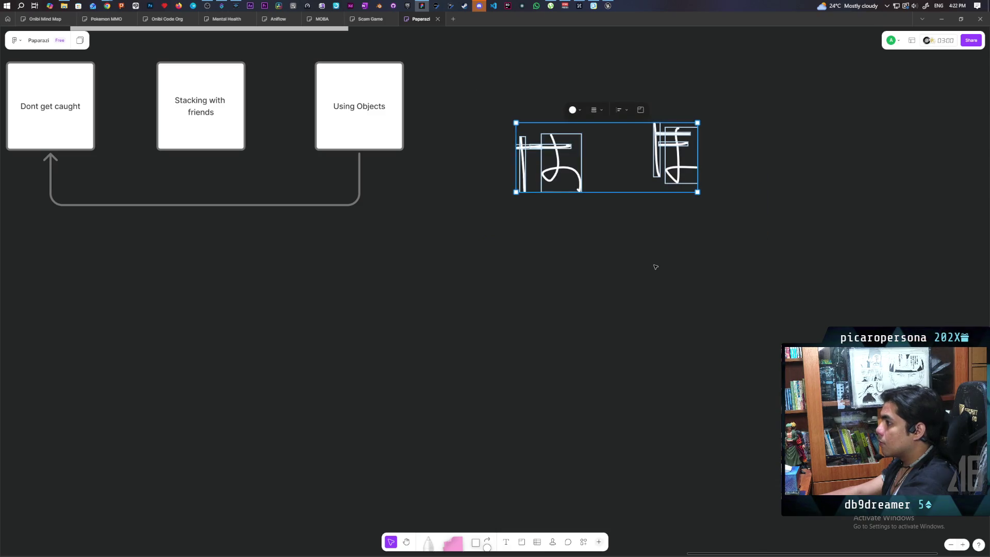
key(Delete)
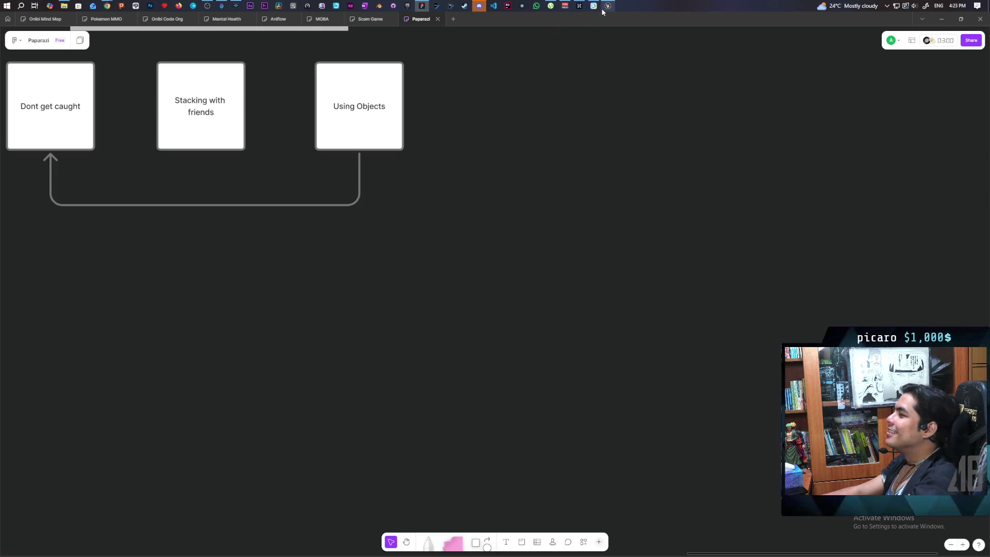
Step: Restore the Unreal Editor window from its taskbar preview, showing the Demo level
mouse_move(604, 9)
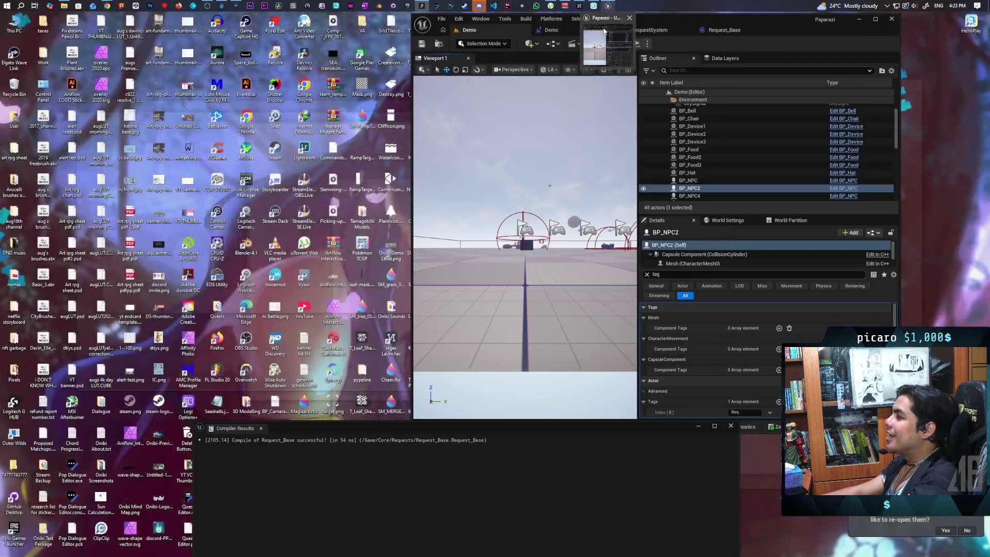
click(590, 40)
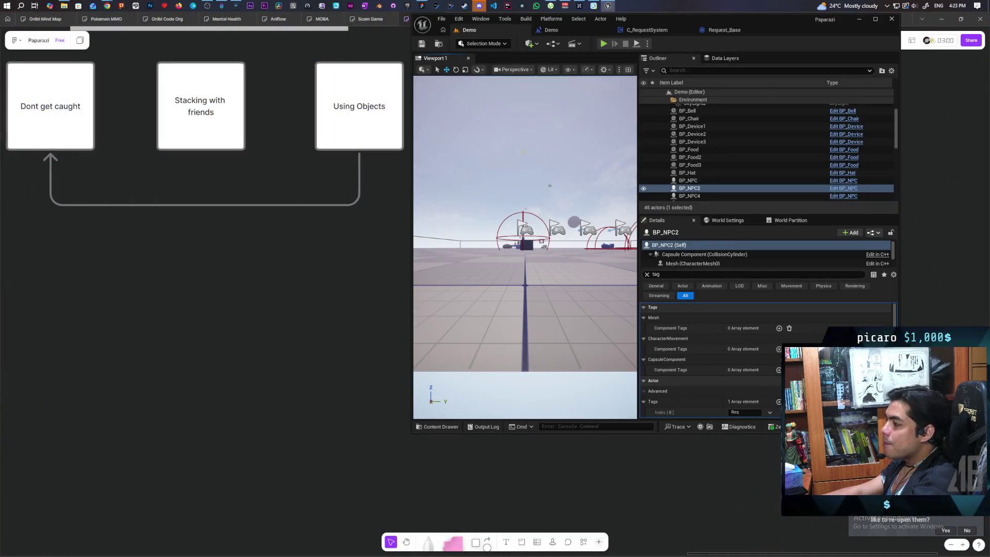
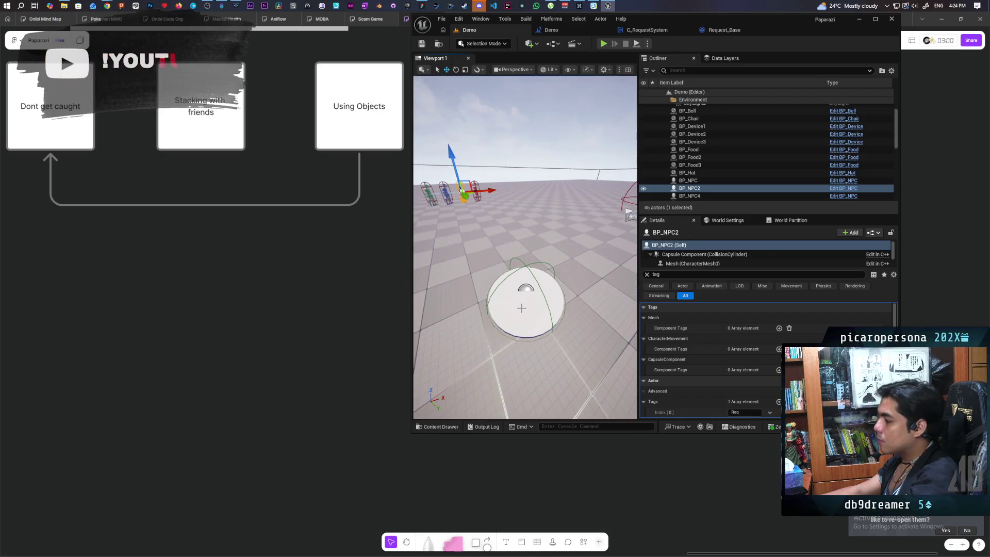
Step: Remove the Temple tag from the white disc and drop a new cube onto it
click(525, 302)
key(ctrl+z)
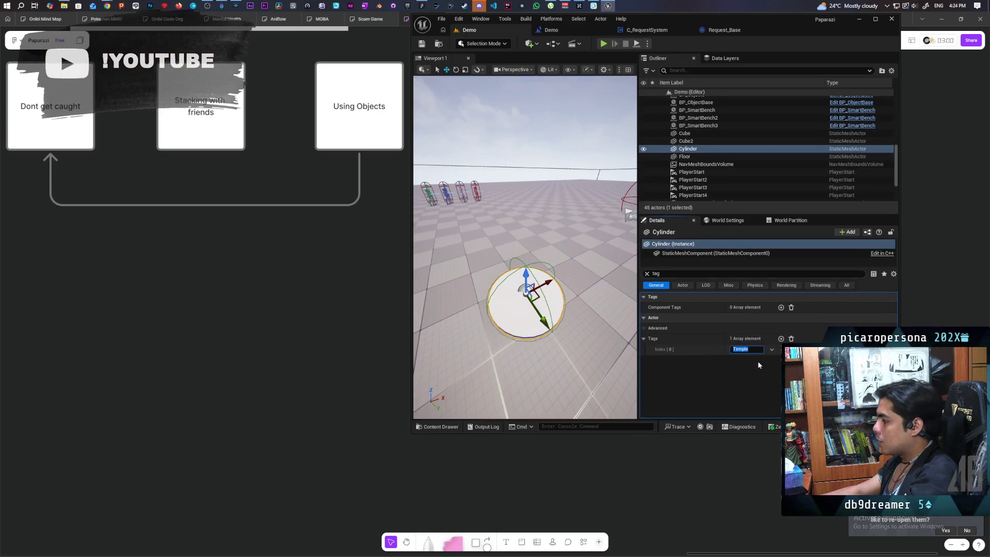
click(493, 44)
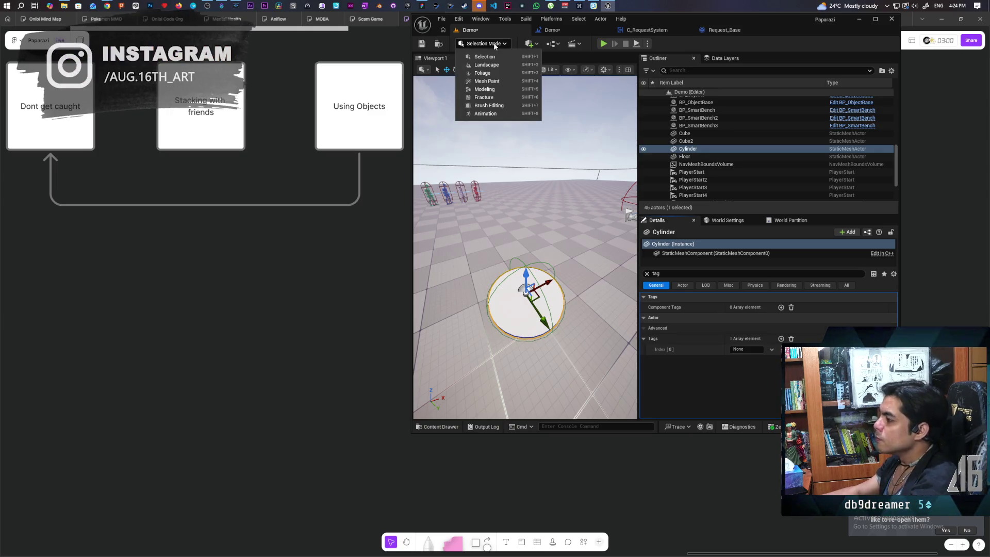
text(cube)
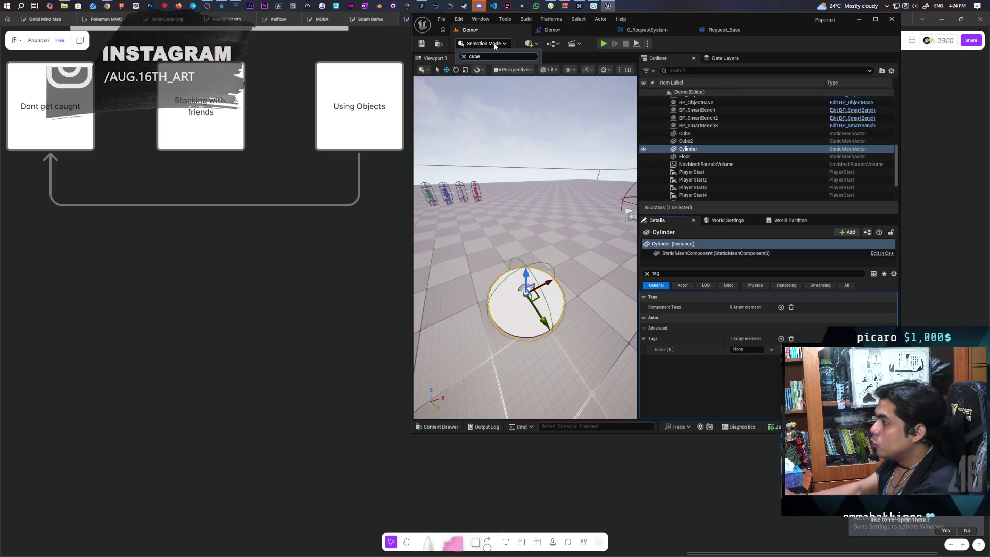
click(530, 43)
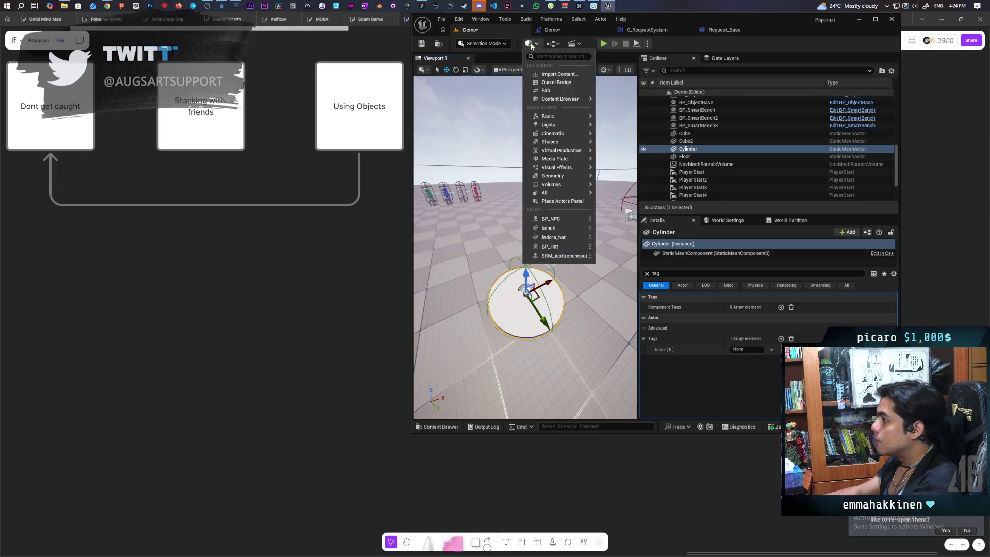
text(cube)
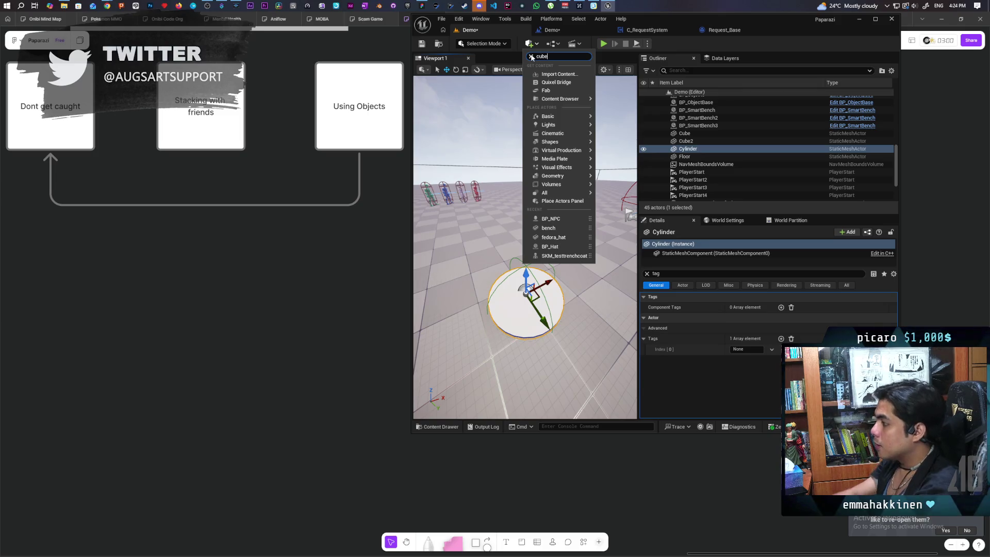
drag(549, 76, 502, 252)
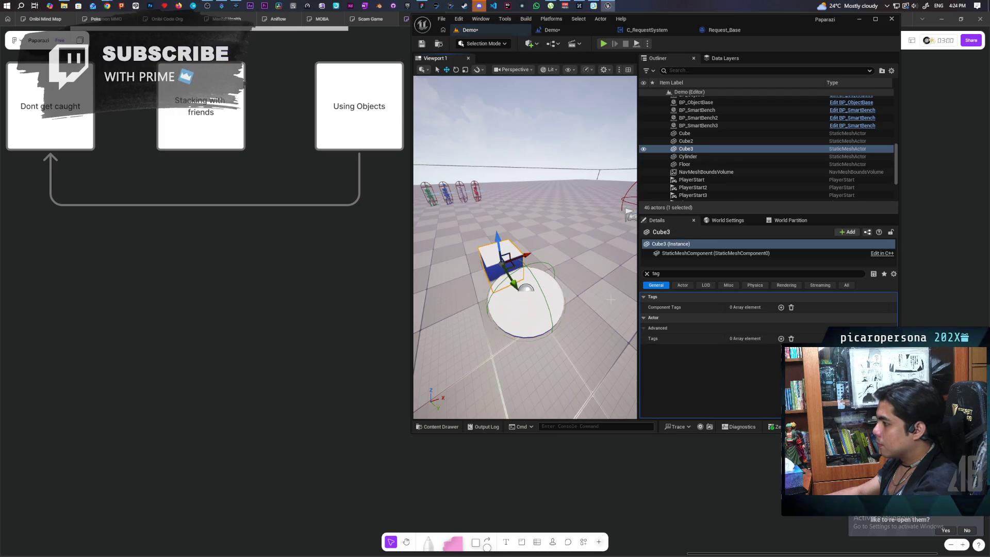
Step: Give the new cube the actor tag 'Temple'
click(780, 339)
click(747, 350)
text(Temple)
key(Return)
Step: Sink the cube partly into the floor, then turn the view toward the sky and characters
key(f)
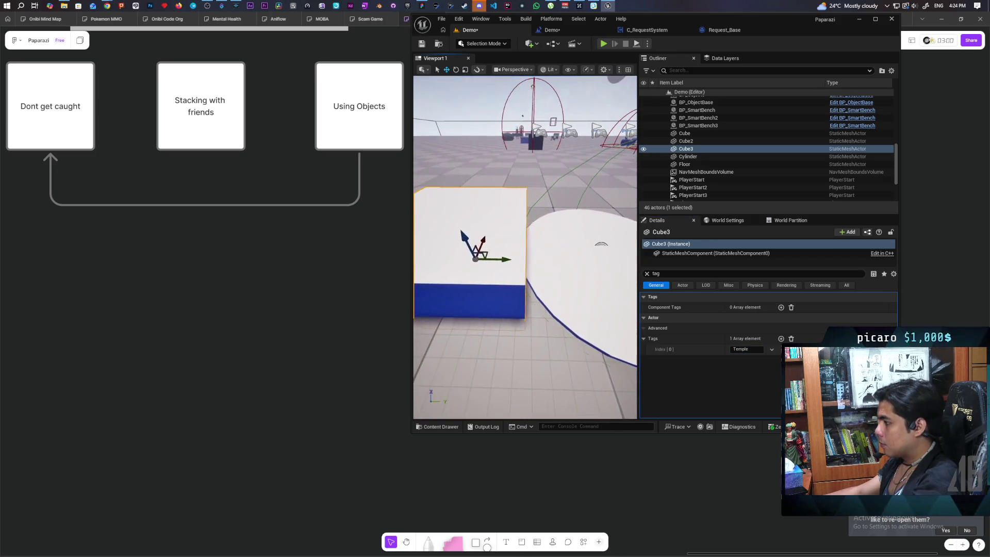
scroll(501, 238, down, 5)
drag(500, 242, 502, 252)
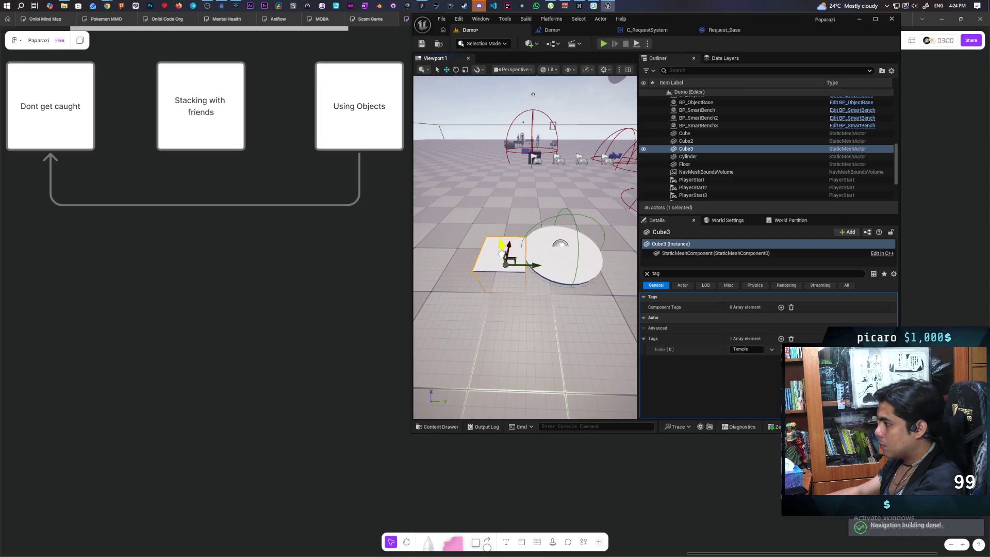
mouse_move(501, 251)
mouse_down()
mouse_move(520, 247)
mouse_move(526, 279)
mouse_move(516, 263)
mouse_move(526, 273)
mouse_move(553, 254)
mouse_up()
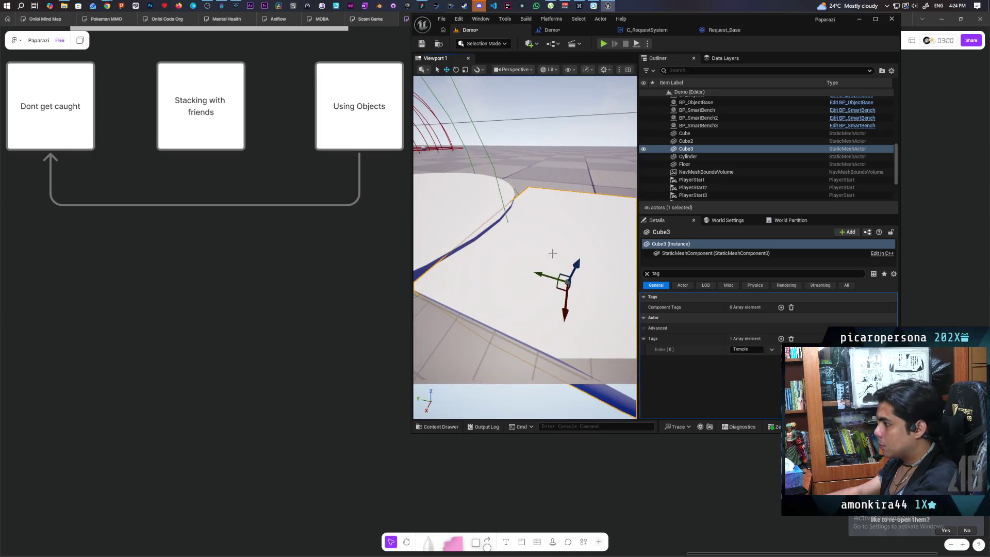
scroll(574, 265, up, 1)
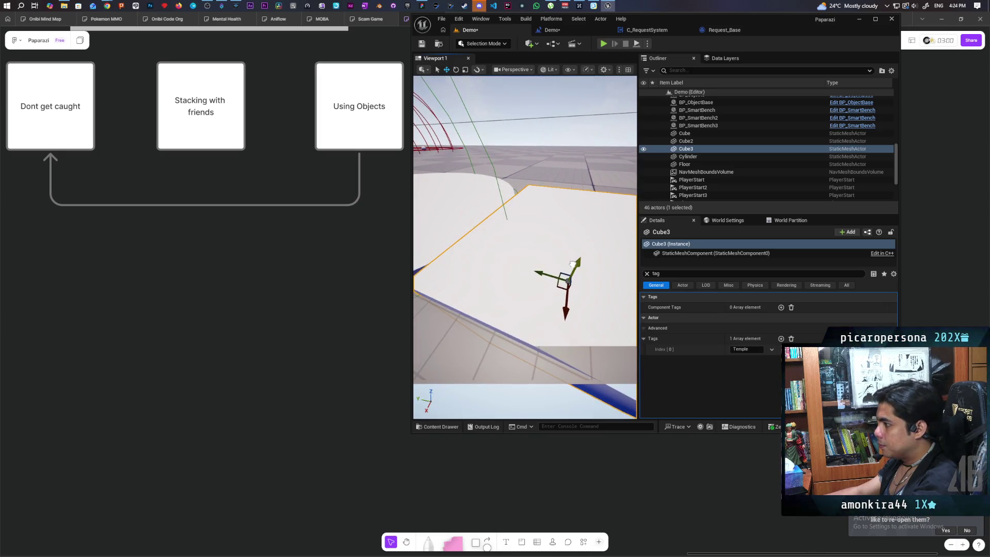
scroll(573, 264, down, 1)
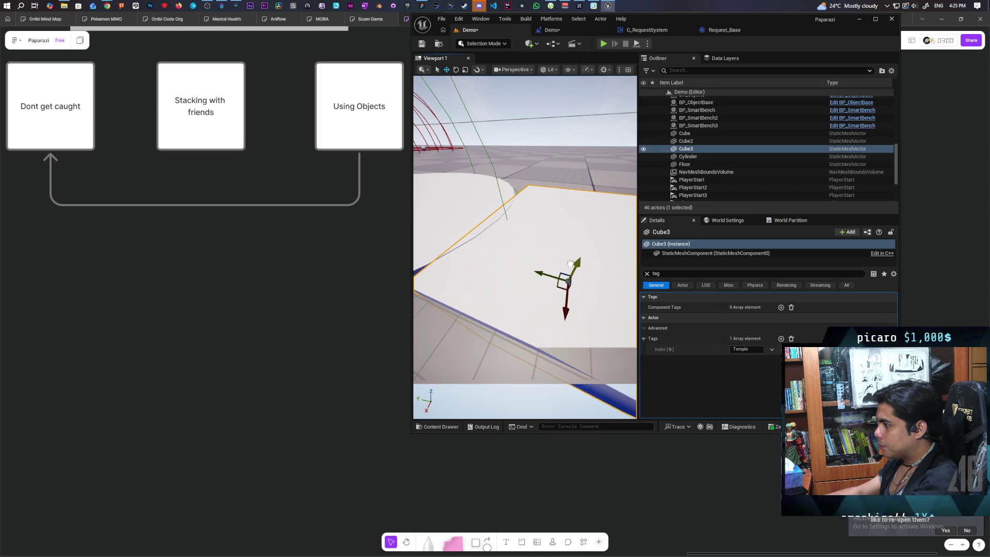
scroll(570, 264, up, 1)
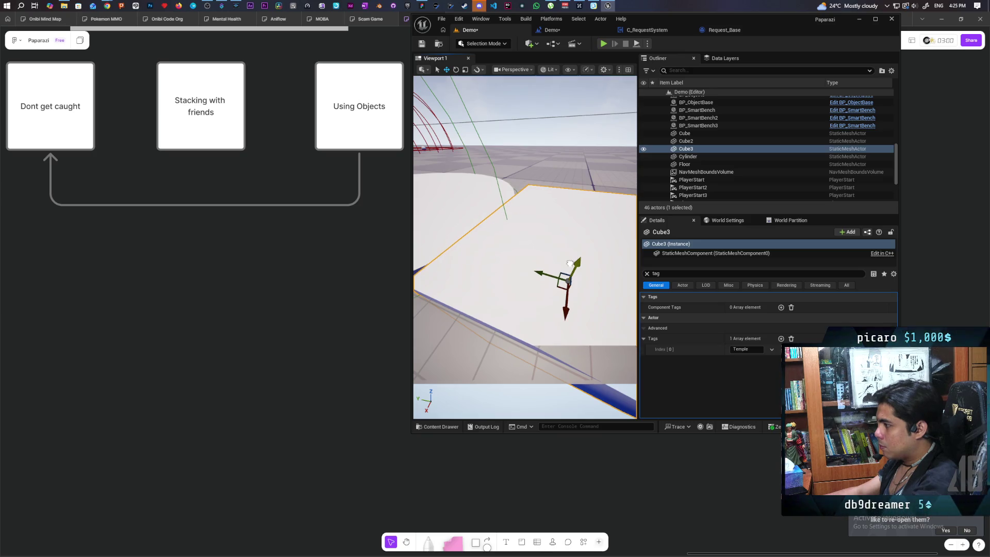
mouse_move(569, 263)
mouse_down()
mouse_move(531, 242)
mouse_move(547, 255)
mouse_move(526, 255)
mouse_up()
click(526, 155)
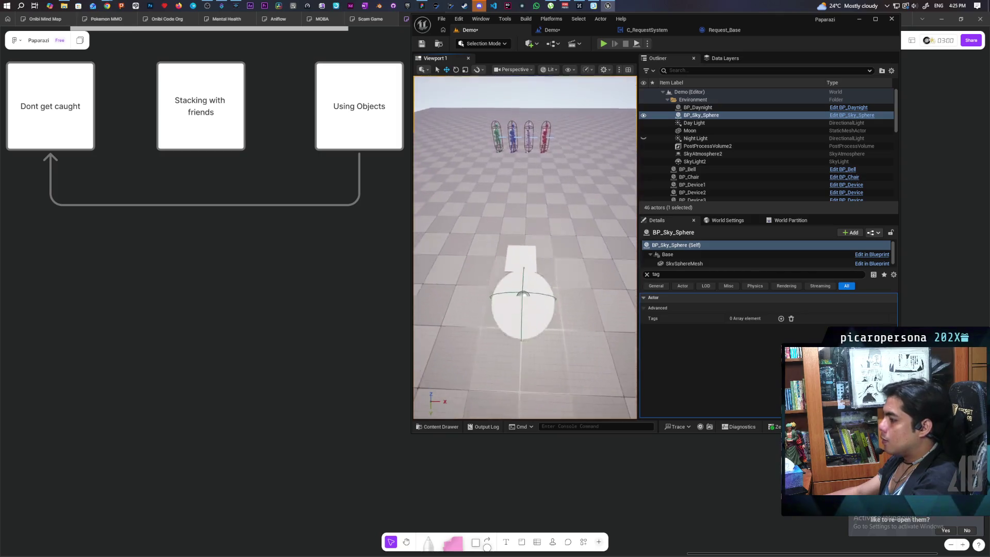
Step: Move the Temple cube back to Y -62.8 behind the disc and sink it to about Z -46
click(525, 289)
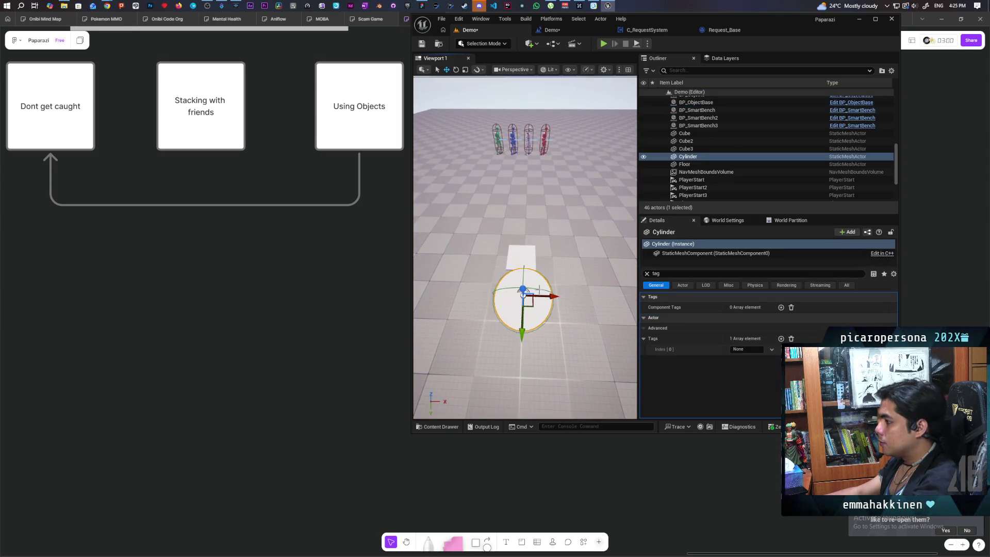
click(647, 273)
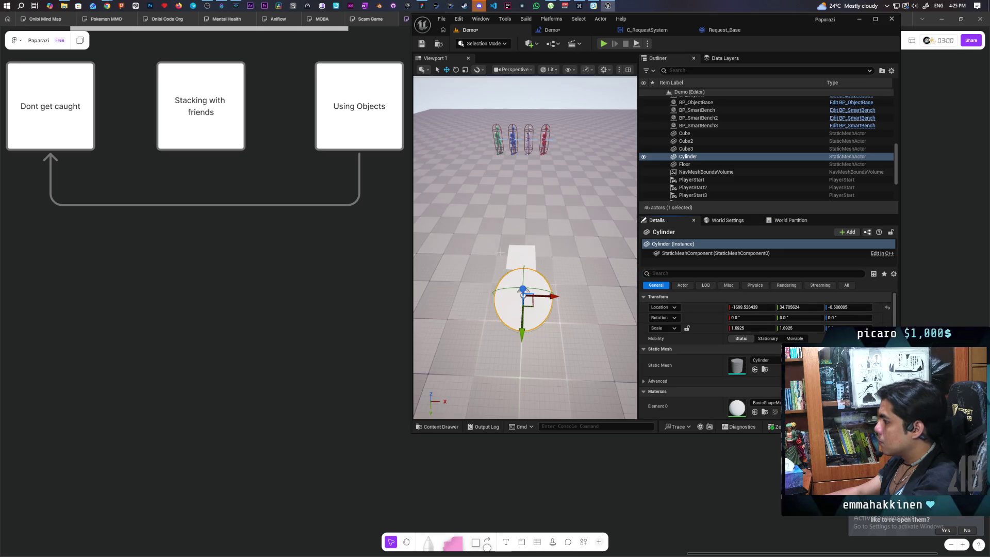
click(523, 309)
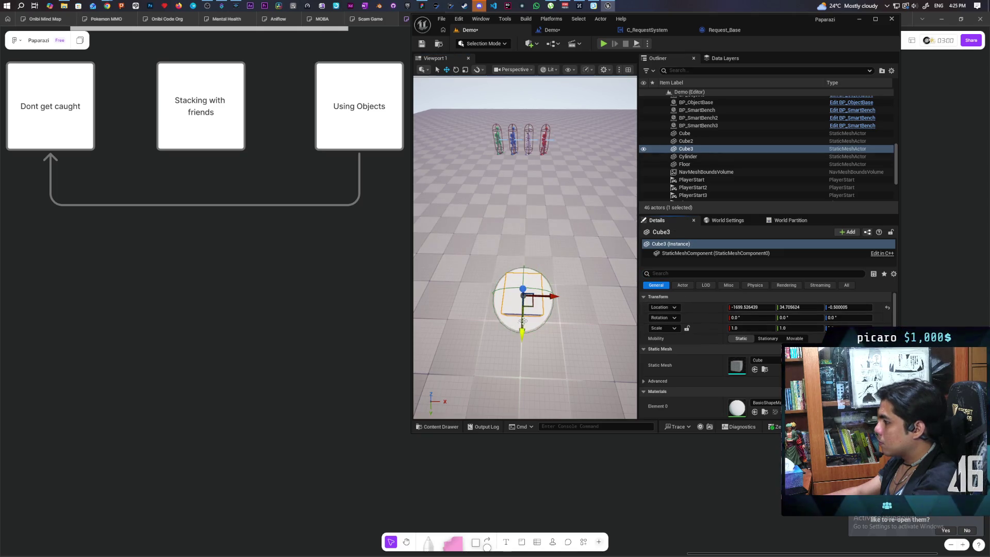
drag(521, 328, 521, 289)
key(f)
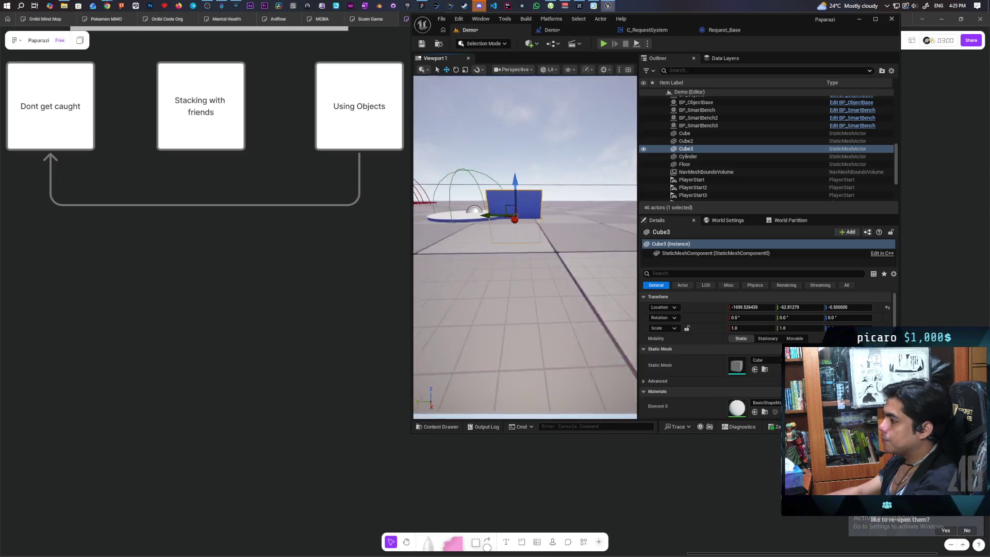
mouse_move(537, 178)
mouse_down()
mouse_move(542, 216)
mouse_move(505, 248)
mouse_move(495, 237)
mouse_move(515, 243)
mouse_up()
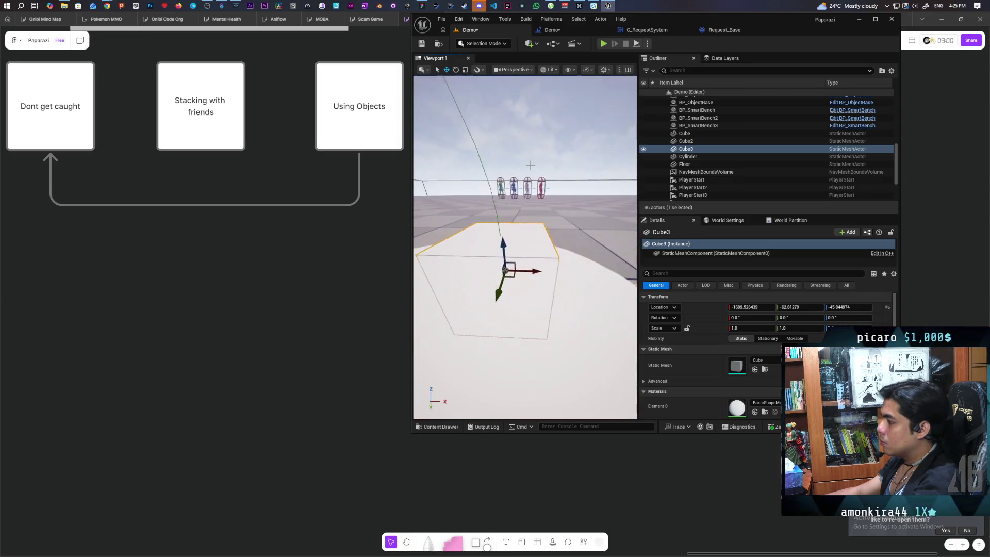
Step: Turn the view toward the distant characters and start the multiplayer playtest
click(521, 129)
mouse_move(521, 129)
mouse_down()
mouse_move(511, 165)
mouse_move(517, 123)
mouse_up()
click(604, 43)
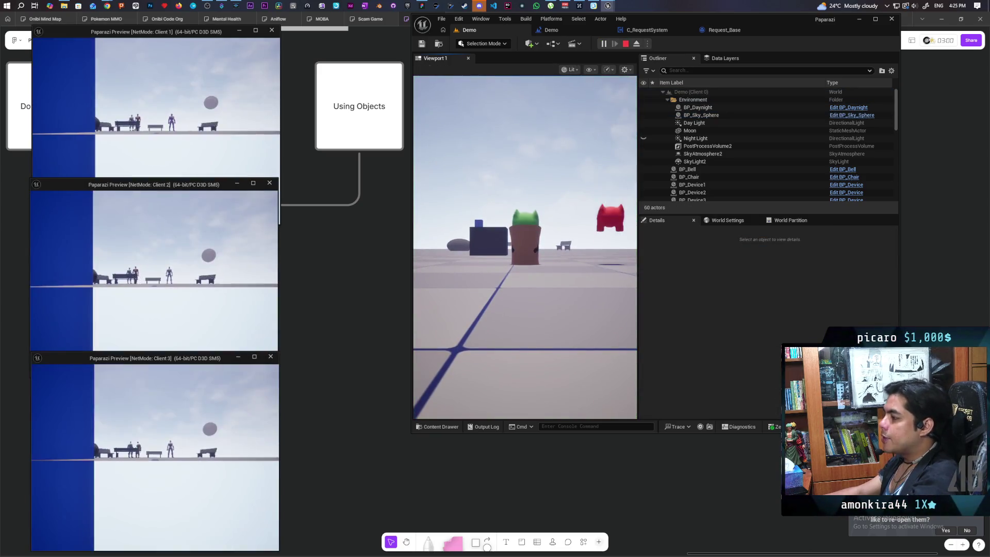
Step: Walk the character forward in the three-client playtest, then stop it
key(w)
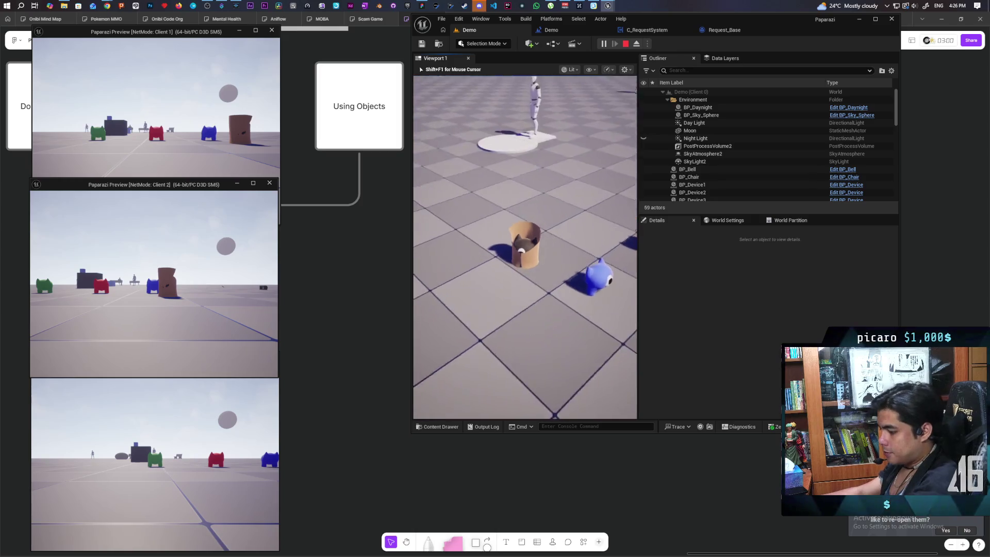
key(Escape)
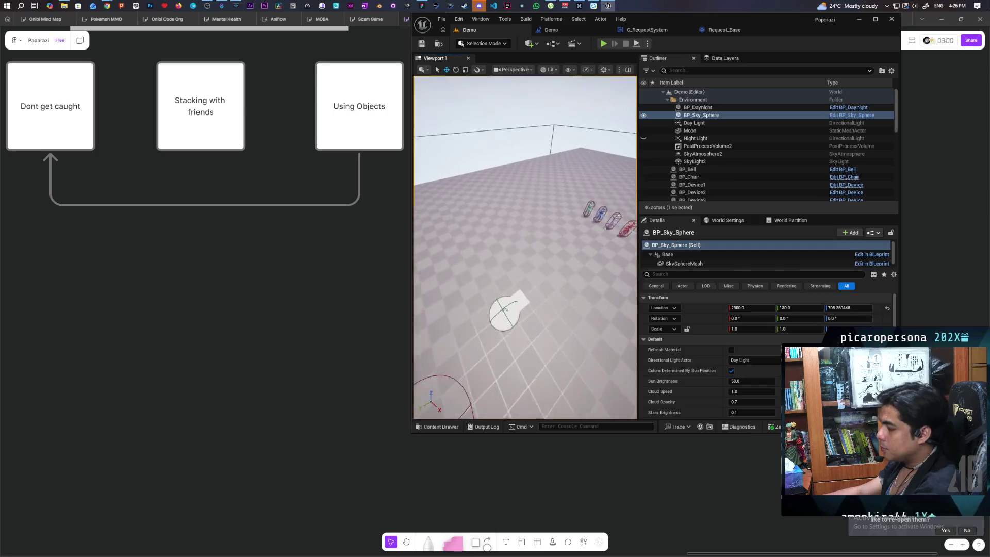
Step: Alt-drag a copy of the Temple cube near the characters, retag it 'Complete', and save the level
click(465, 270)
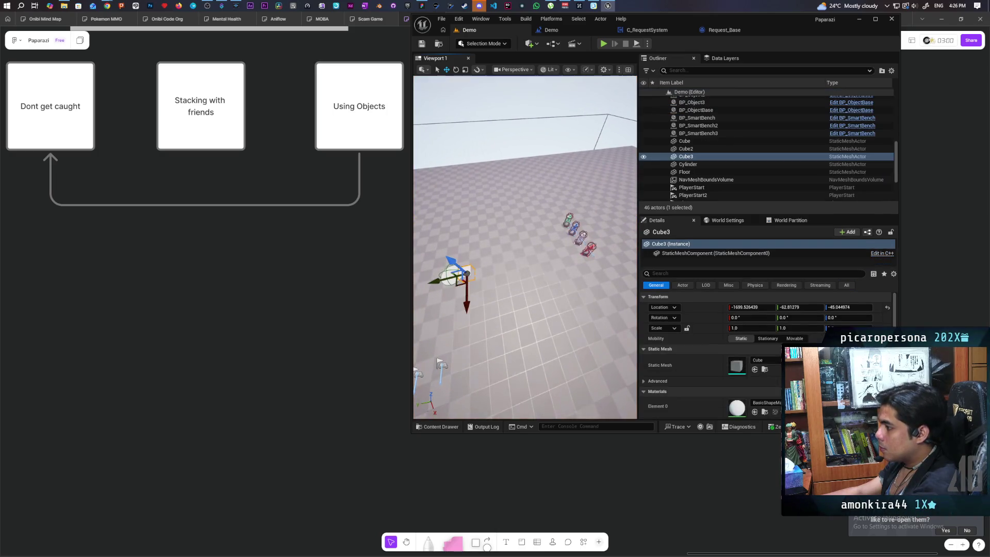
mouse_move(441, 280)
mouse_down()
mouse_move(486, 283)
mouse_move(585, 249)
mouse_up()
click(704, 277)
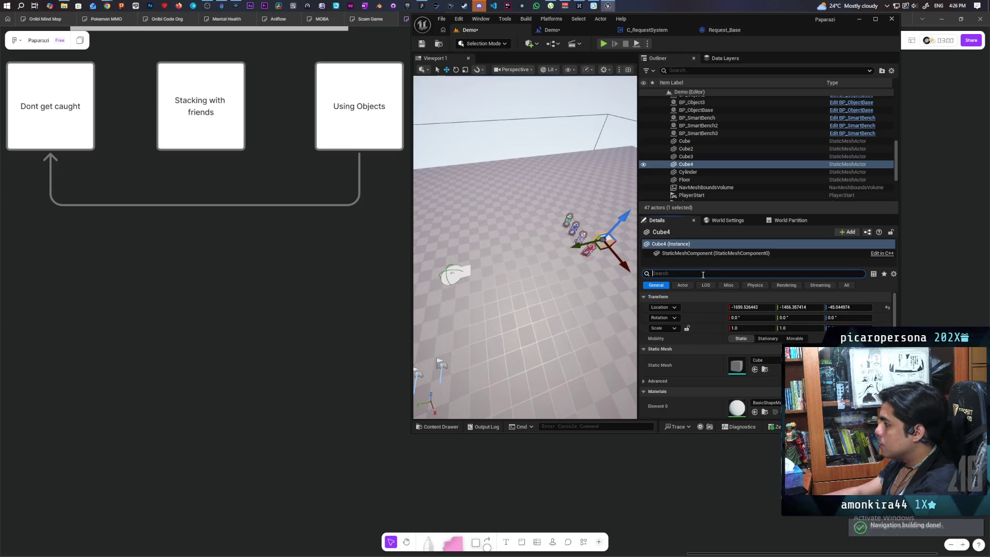
text(tag)
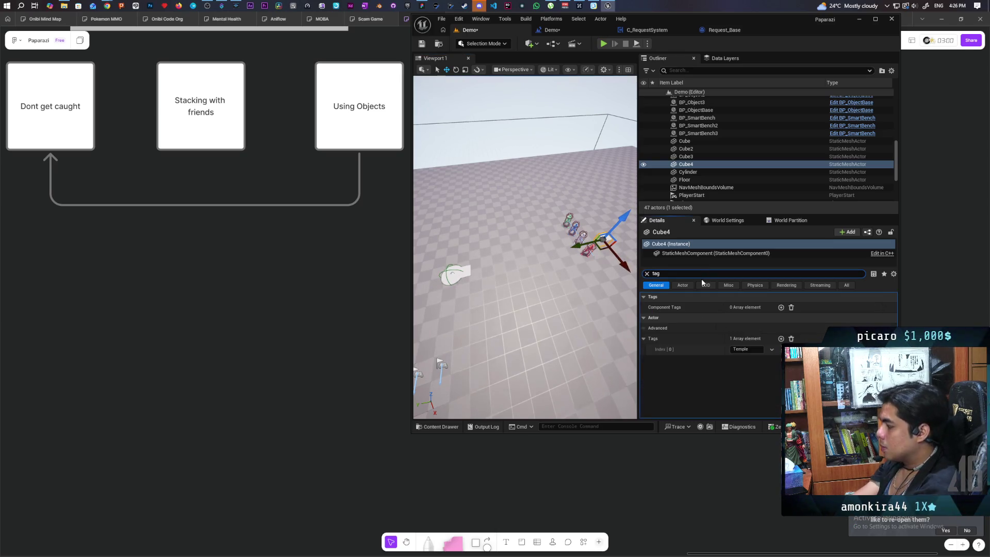
click(758, 352)
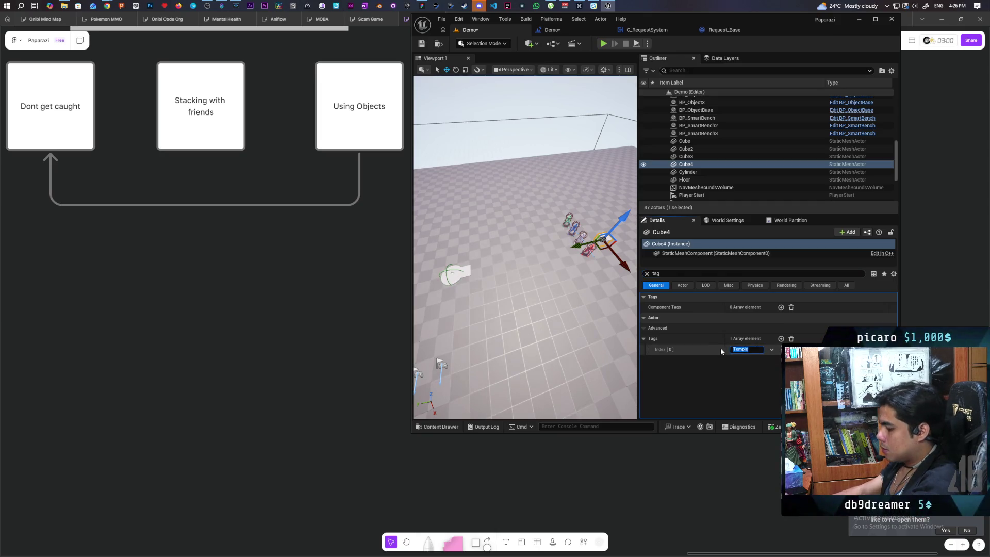
text(omplete)
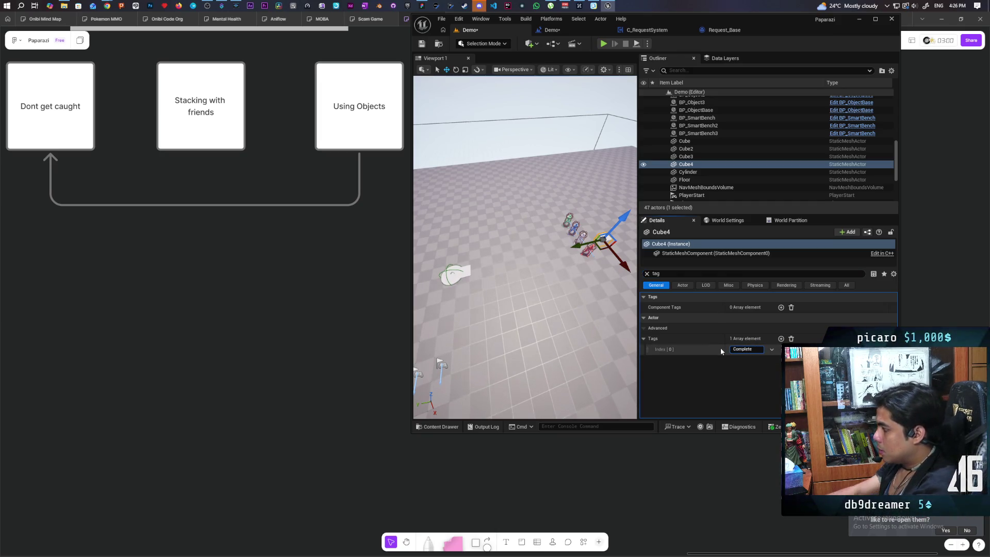
key(Return)
click(421, 43)
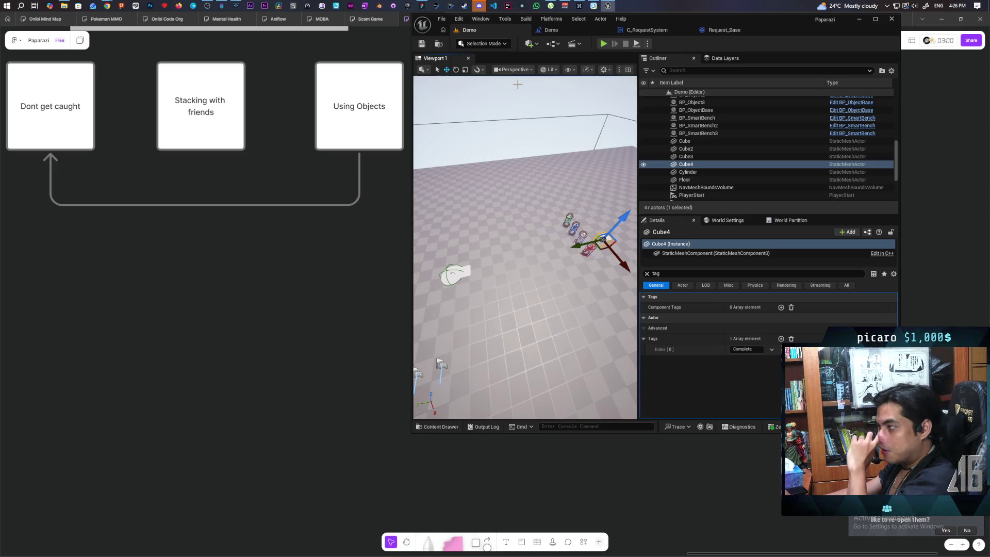
Step: In C_RequestSystem, move the Begin Play chain up and align Event Begin Play with Get All Actors
click(565, 27)
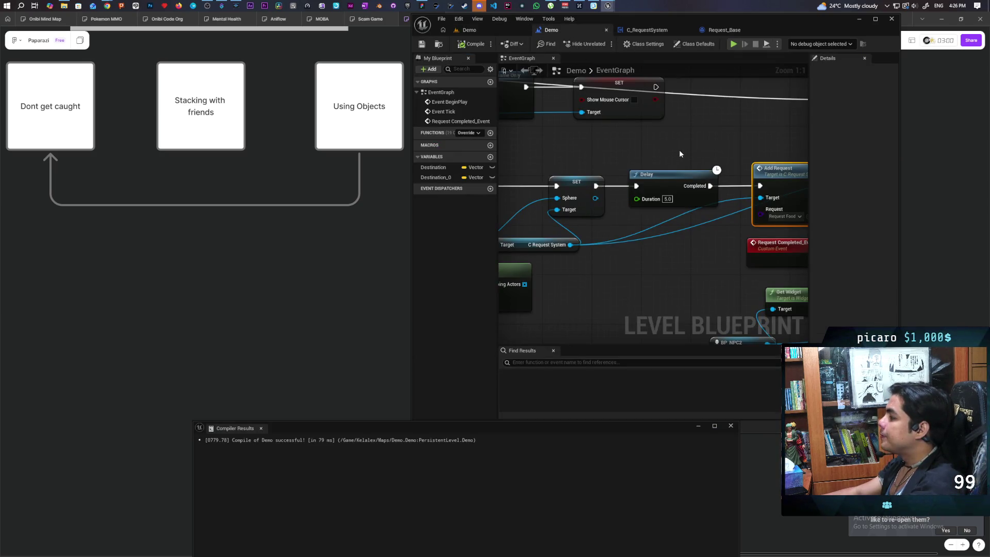
click(646, 30)
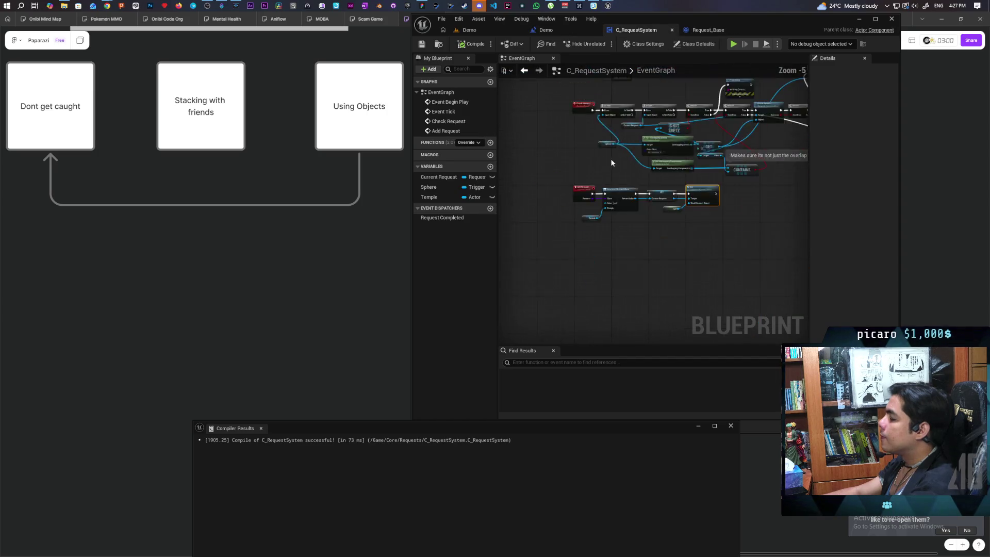
scroll(561, 224, up, 2)
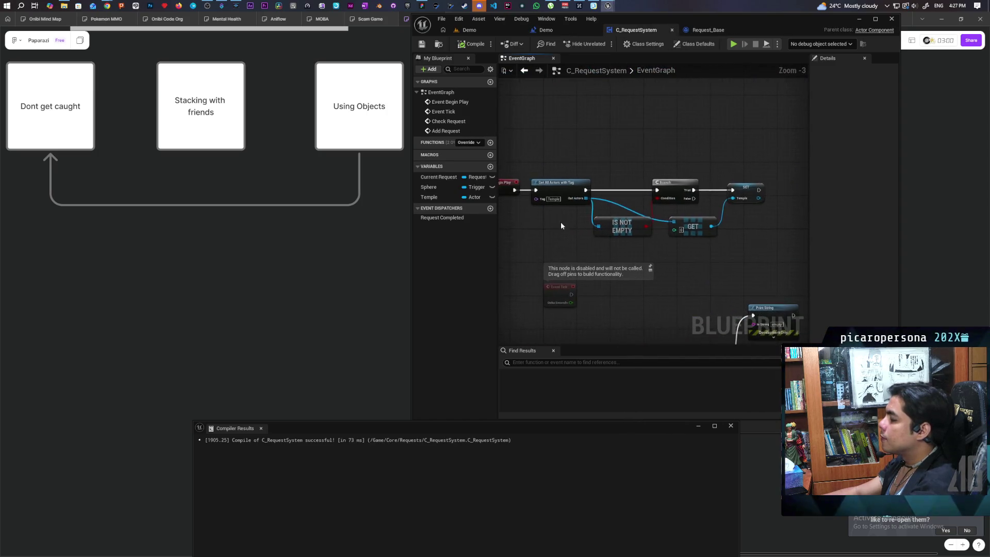
scroll(561, 225, down, 2)
drag(562, 180, 688, 227)
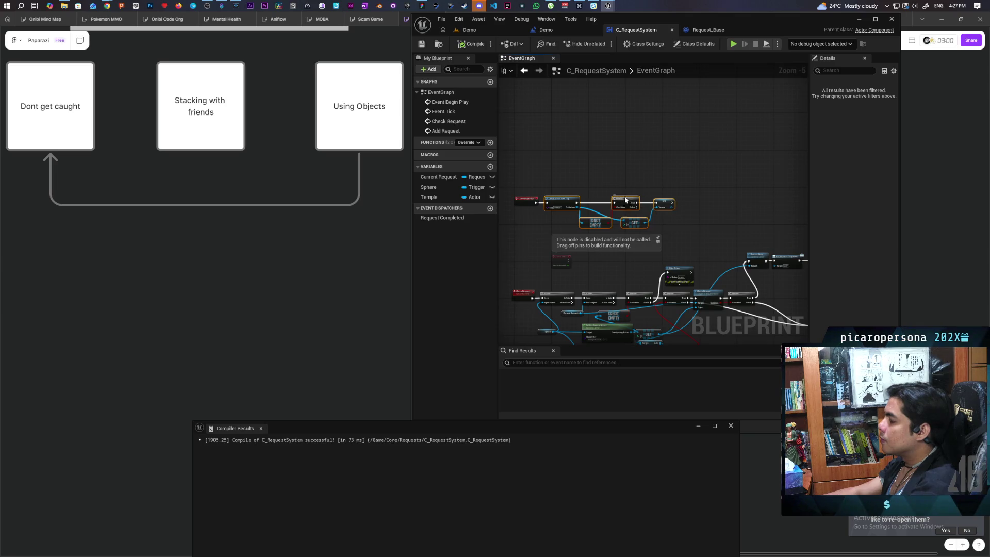
drag(628, 199, 628, 164)
click(576, 209)
scroll(520, 248, up, 2)
mouse_move(539, 223)
mouse_down()
mouse_move(536, 160)
mouse_move(745, 228)
mouse_up()
Step: Copy and paste the tagged-actor lookup chain beneath the original
key(ctrl+c)
key(ctrl+v)
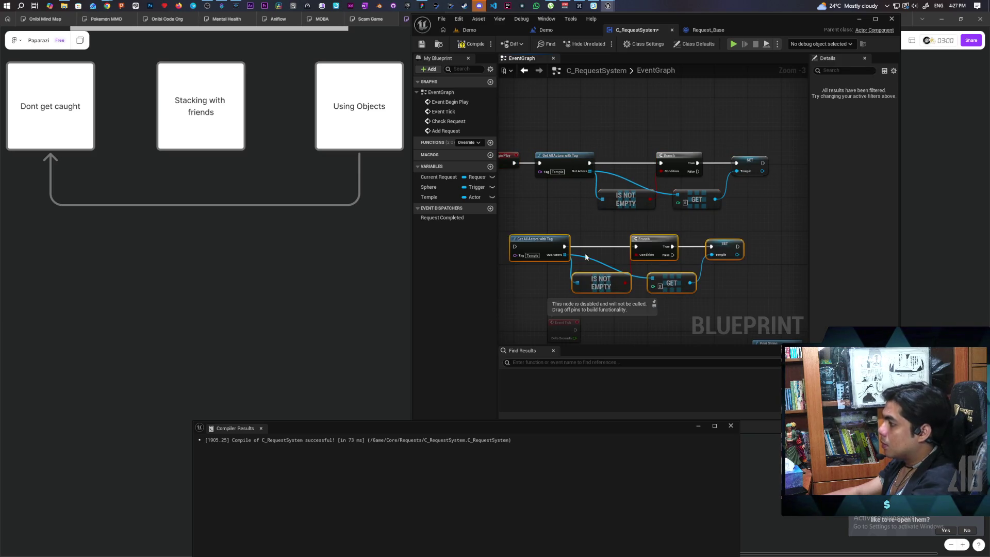
drag(540, 243, 565, 235)
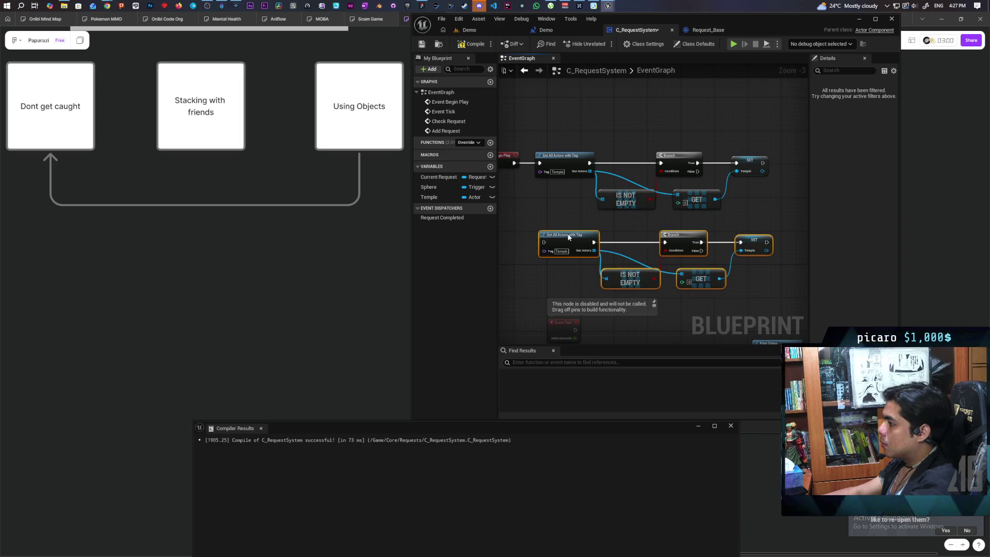
click(534, 204)
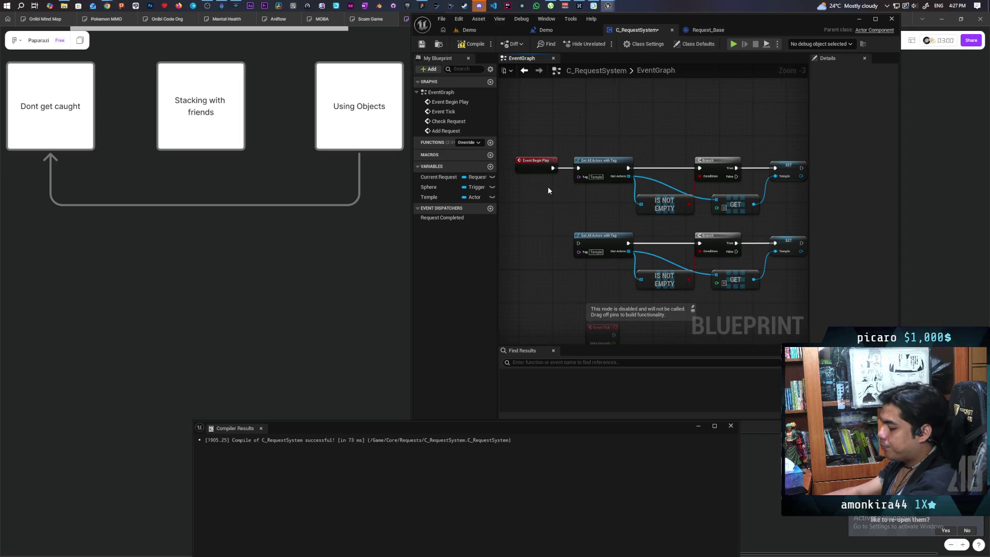
Step: Insert a Sequence node after Event Begin Play and compile
drag(560, 176, 534, 175)
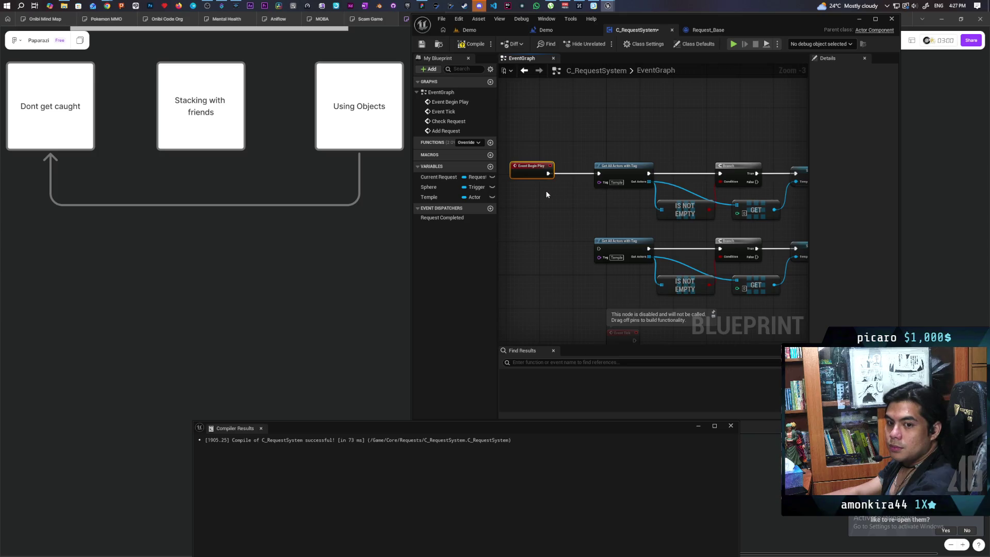
click(585, 187)
mouse_move(585, 186)
mouse_down()
mouse_move(576, 158)
mouse_move(526, 158)
mouse_move(561, 169)
mouse_move(616, 162)
mouse_move(616, 237)
mouse_up()
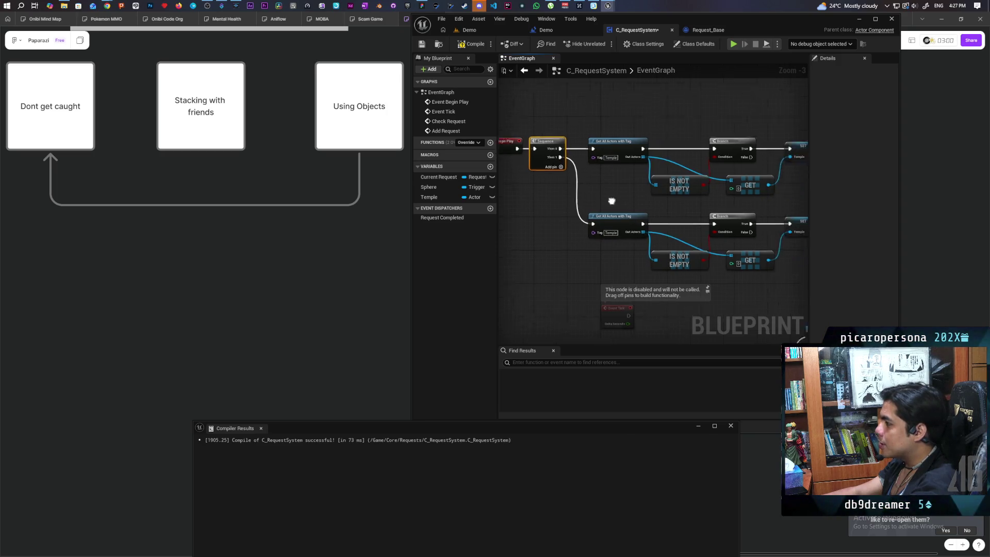
click(471, 44)
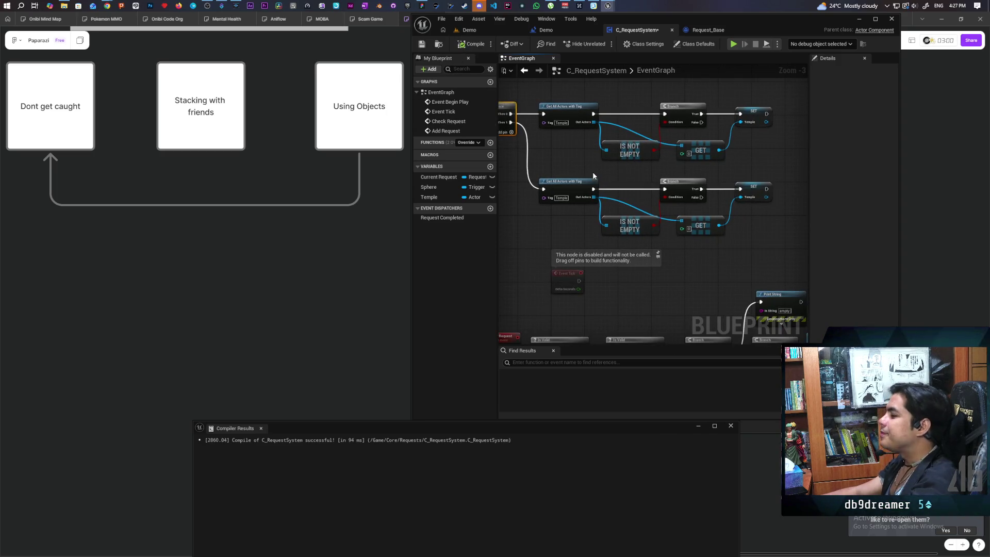
Step: Replace the lower SET Temple with a promoted 'Complete' variable wired from the Branch True output
drag(593, 175, 679, 186)
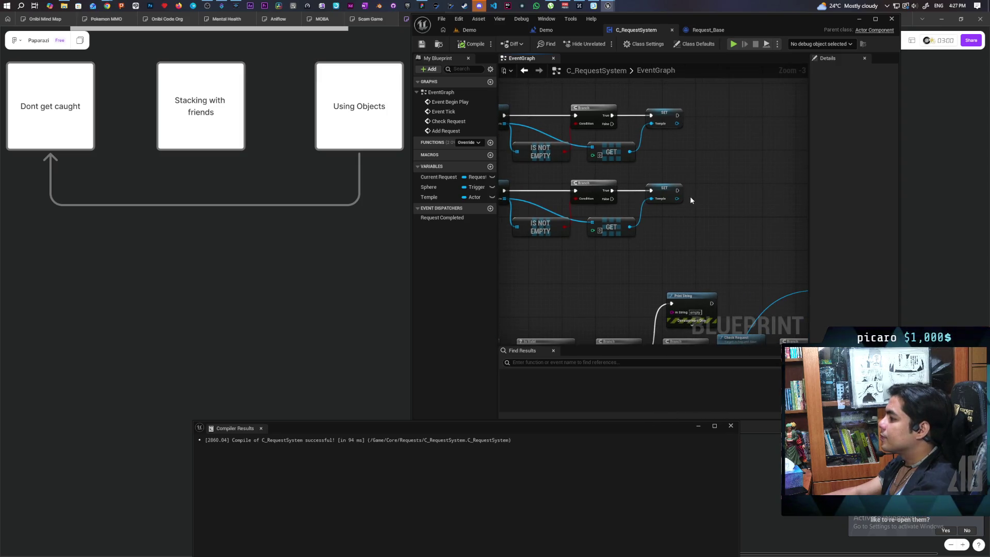
scroll(690, 196, up, 3)
click(712, 216)
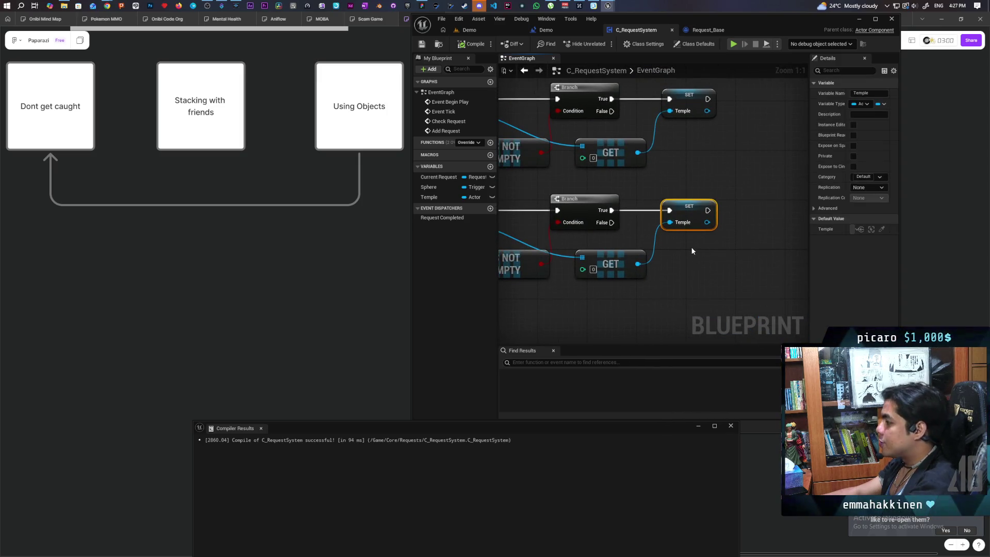
key(Delete)
drag(638, 264, 678, 225)
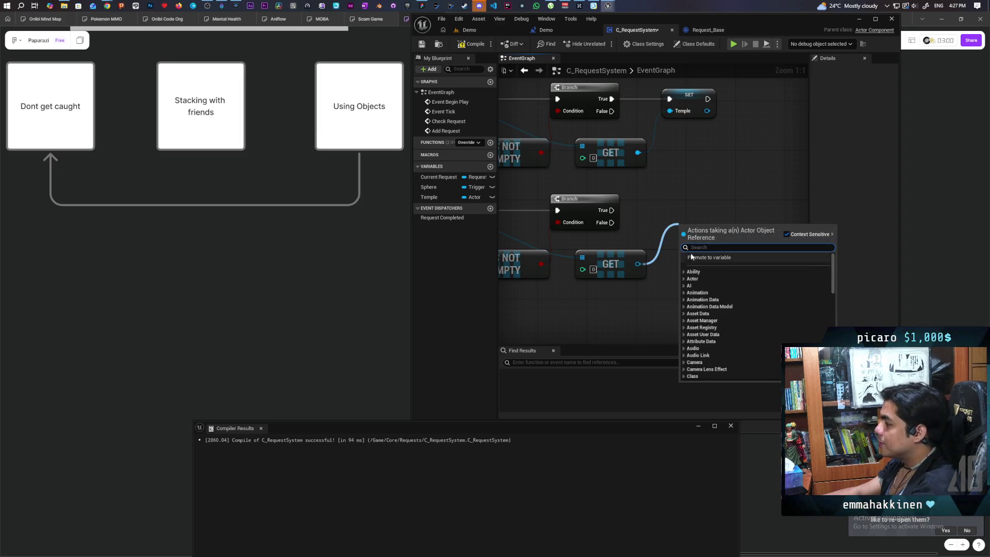
click(690, 257)
text(Complet)
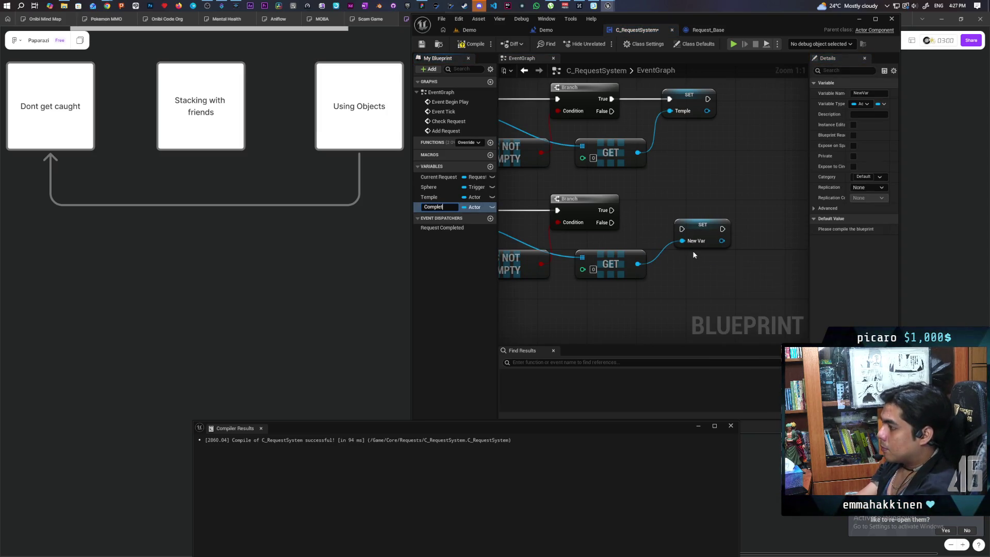
text(e)
key(Return)
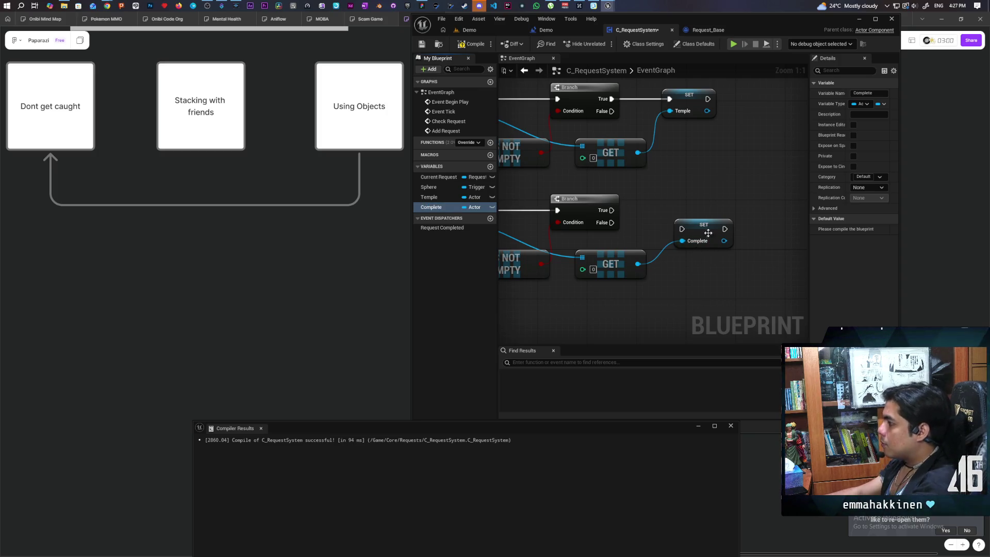
drag(708, 235, 708, 216)
drag(612, 210, 682, 210)
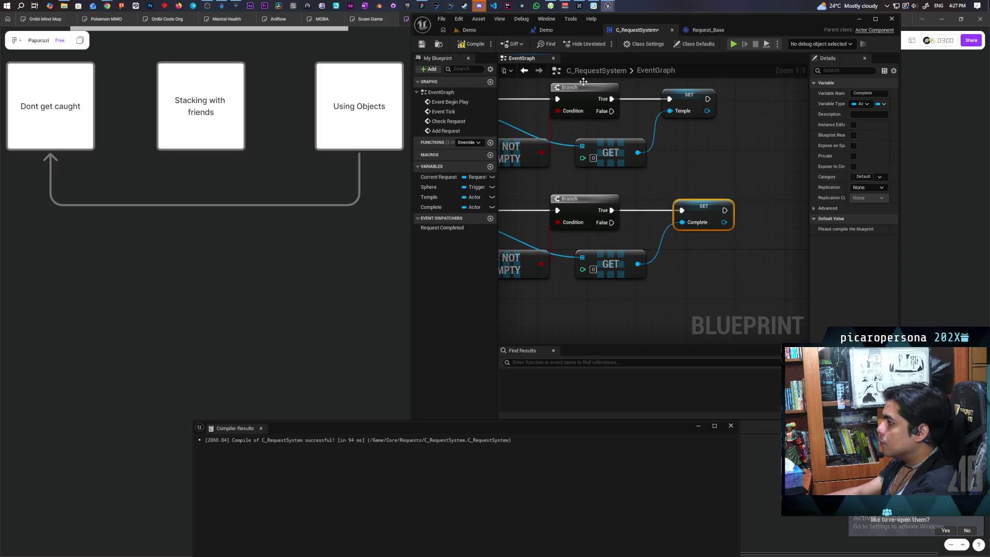
Step: Compile, then duplicate Request_Base's Temple variable as 'Complete', compile, and return to C_RequestSystem
key(F7)
click(708, 32)
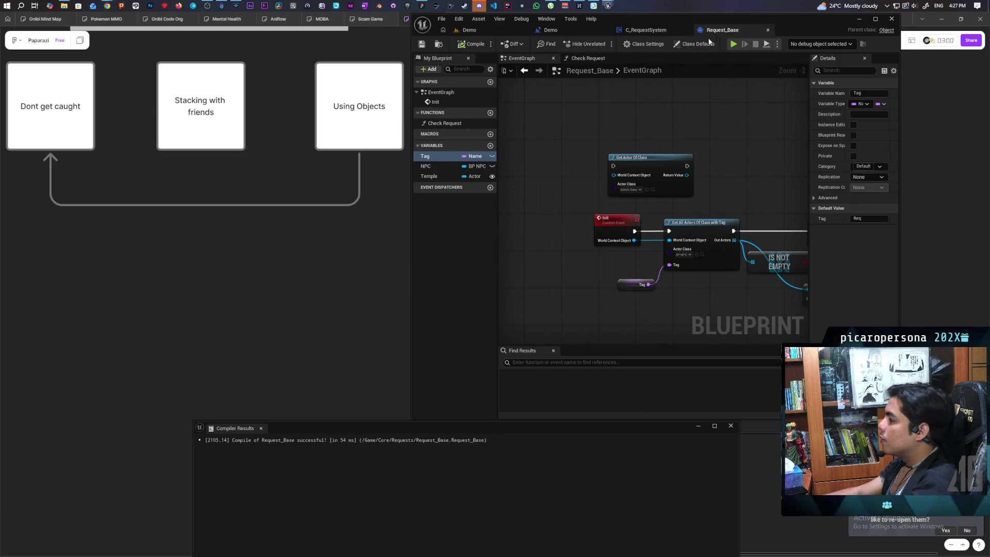
right_click(434, 176)
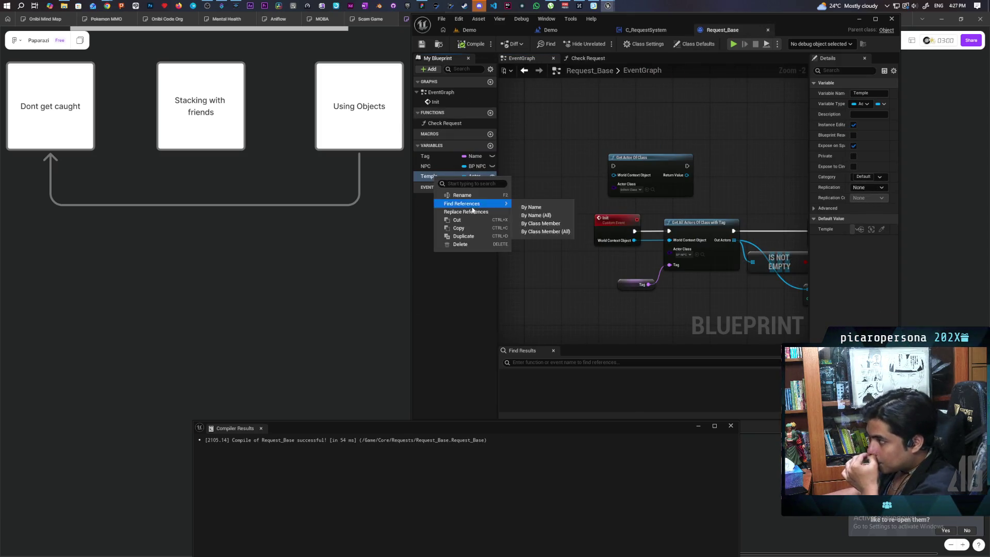
click(471, 236)
text(Complete)
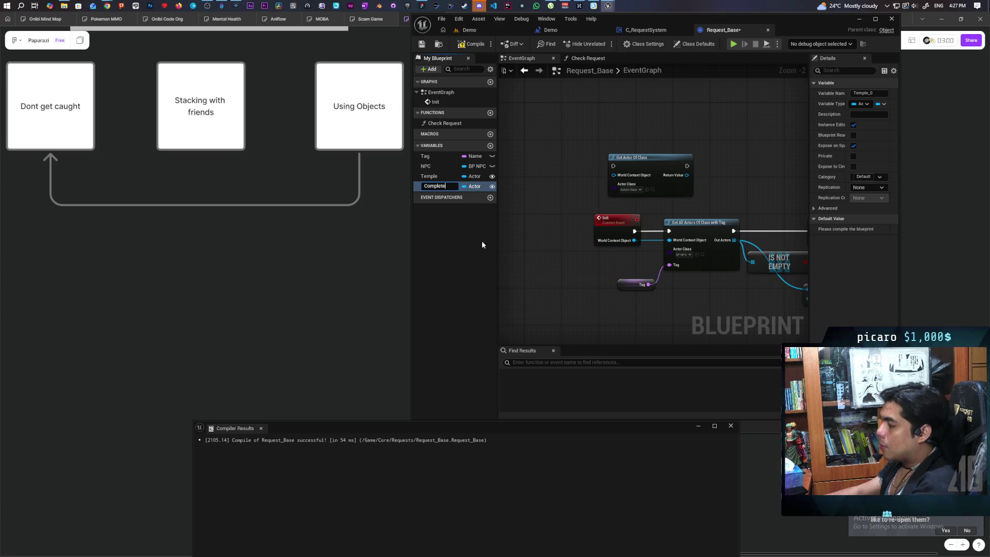
click(511, 239)
click(470, 44)
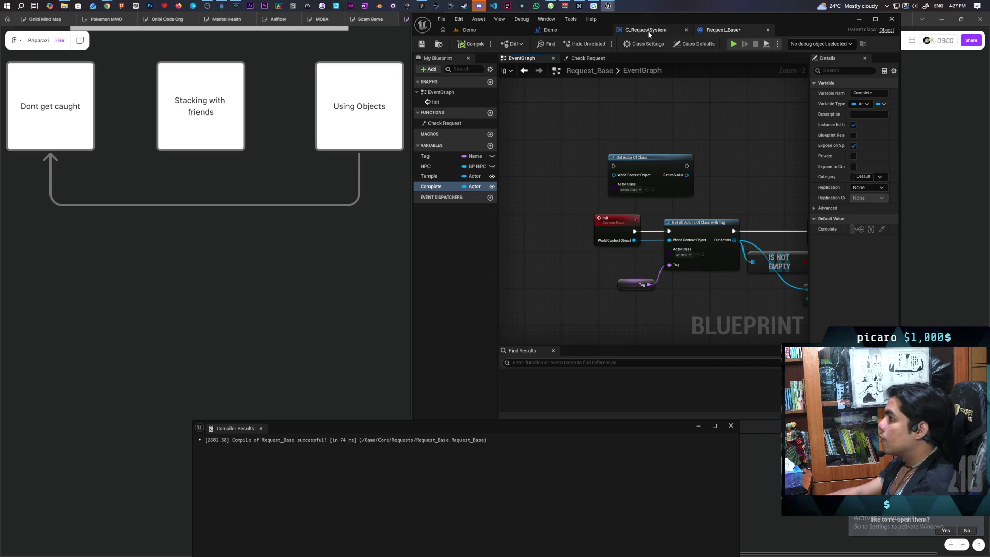
click(648, 30)
drag(680, 281, 686, 145)
scroll(630, 252, up, 5)
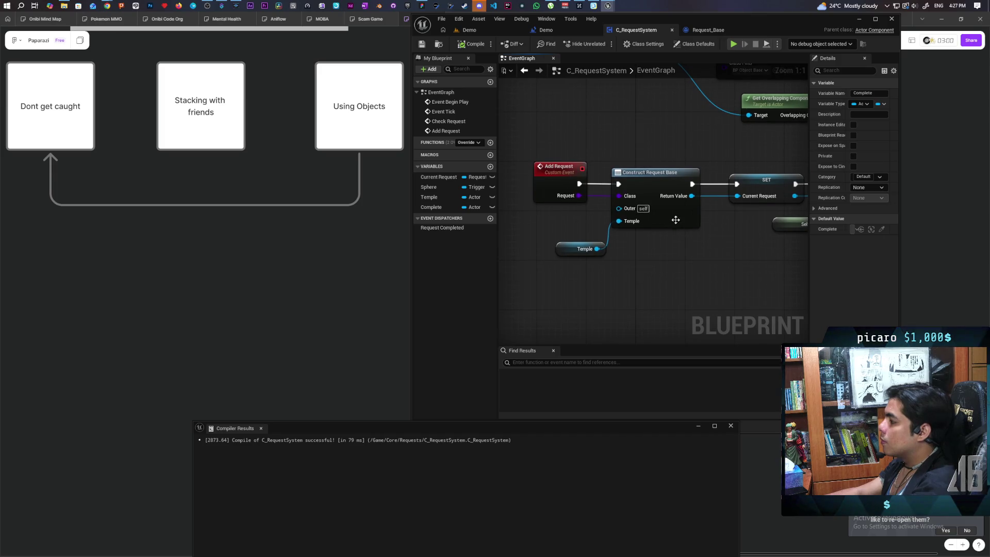
Step: Refresh Construct Request Base, wire the Complete variable into its new pin, and compile
right_click(668, 216)
click(691, 274)
mouse_move(431, 207)
mouse_down()
mouse_move(588, 273)
mouse_move(577, 271)
mouse_move(620, 233)
mouse_up()
click(470, 44)
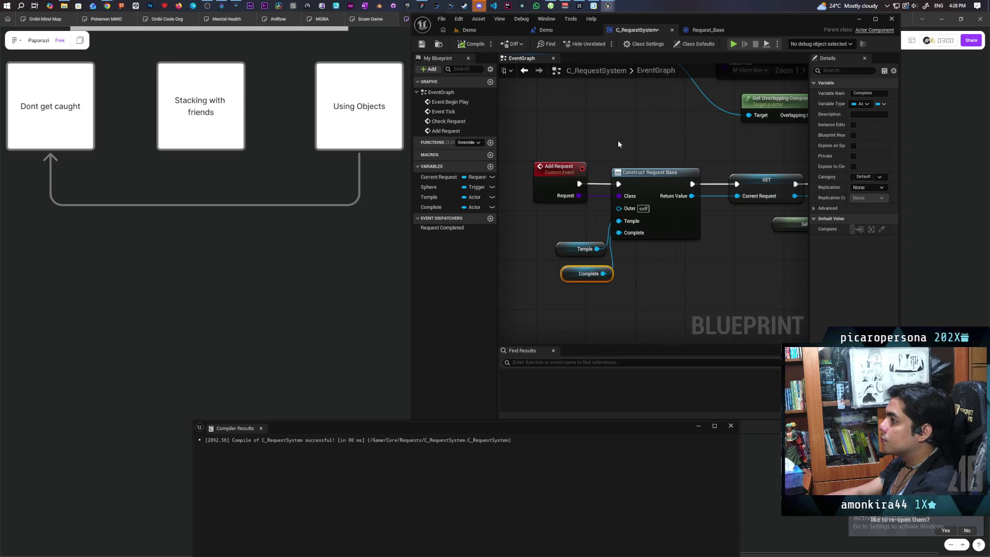
Step: Set the second lookup's tag to 'Complete', compile, and switch to the Demo level
scroll(629, 130, down, 5)
scroll(596, 209, up, 4)
mouse_move(597, 209)
mouse_down()
mouse_move(581, 259)
mouse_move(559, 251)
mouse_up()
text(Complete)
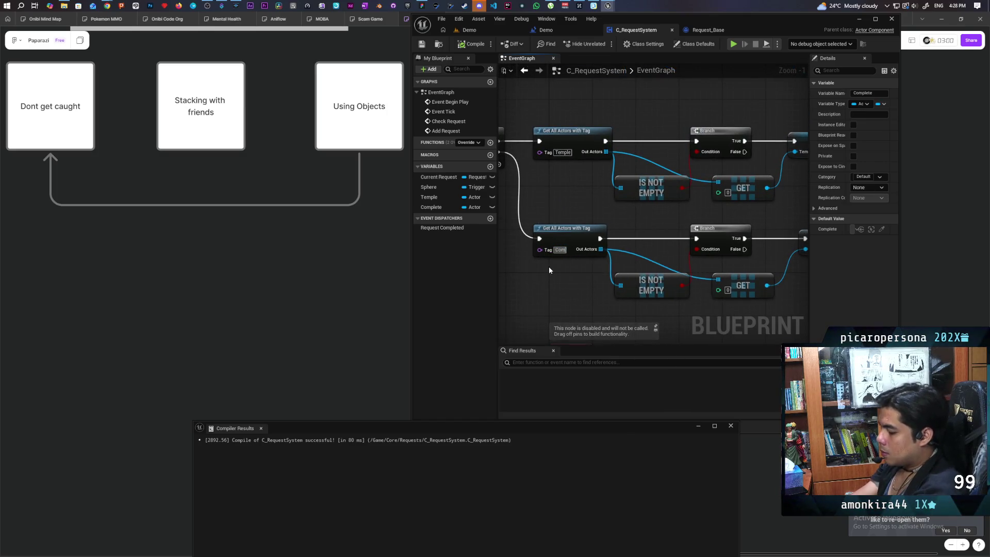
click(549, 266)
click(470, 44)
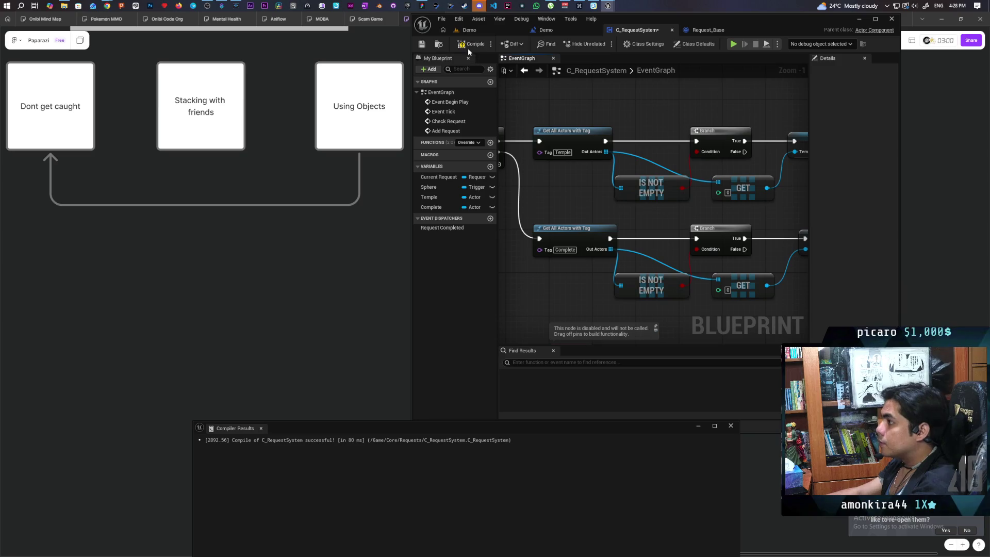
click(496, 29)
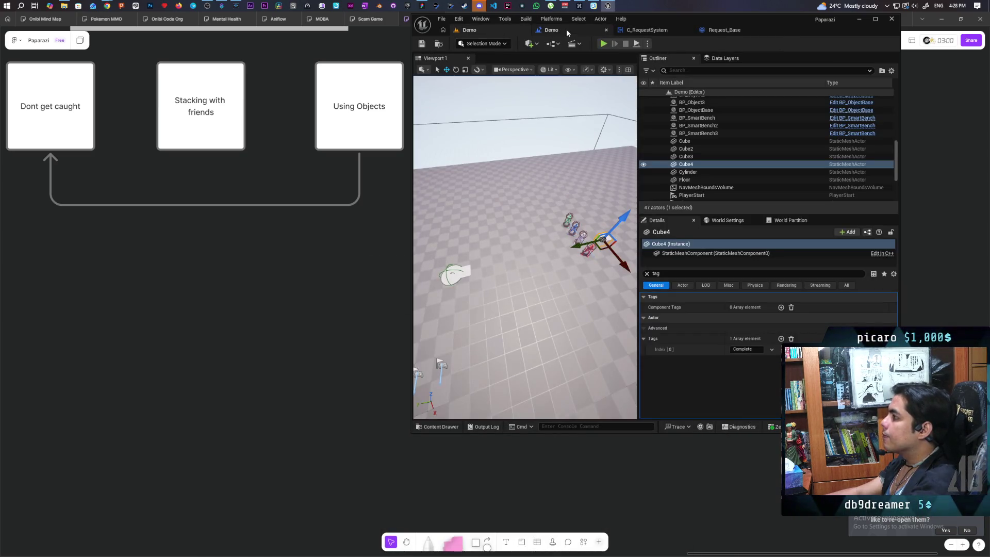
Step: Delete the Call Request Completed node and the Request Completed event dispatcher, then save C_RequestSystem
click(723, 31)
scroll(738, 140, down, 4)
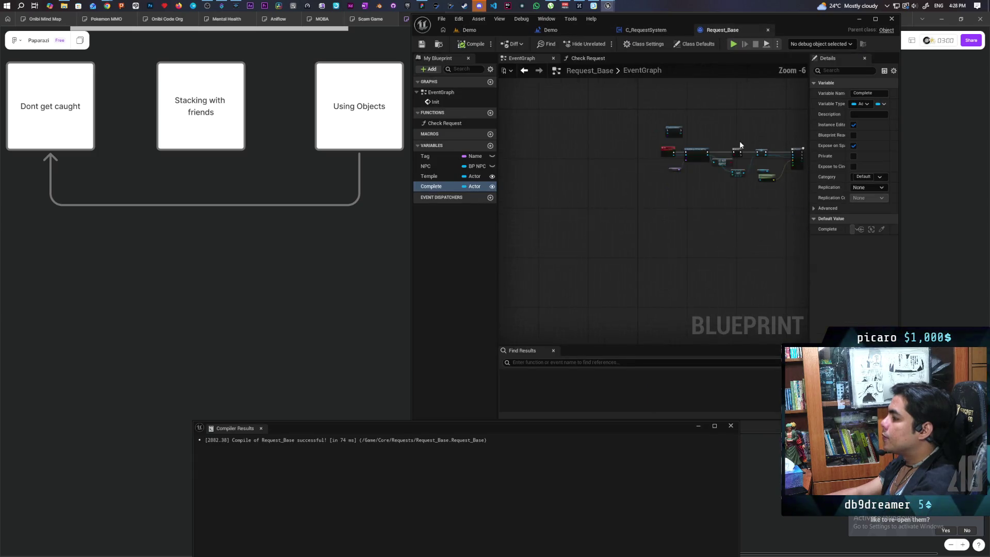
click(645, 30)
scroll(651, 159, down, 3)
scroll(633, 180, up, 3)
scroll(632, 180, up, 2)
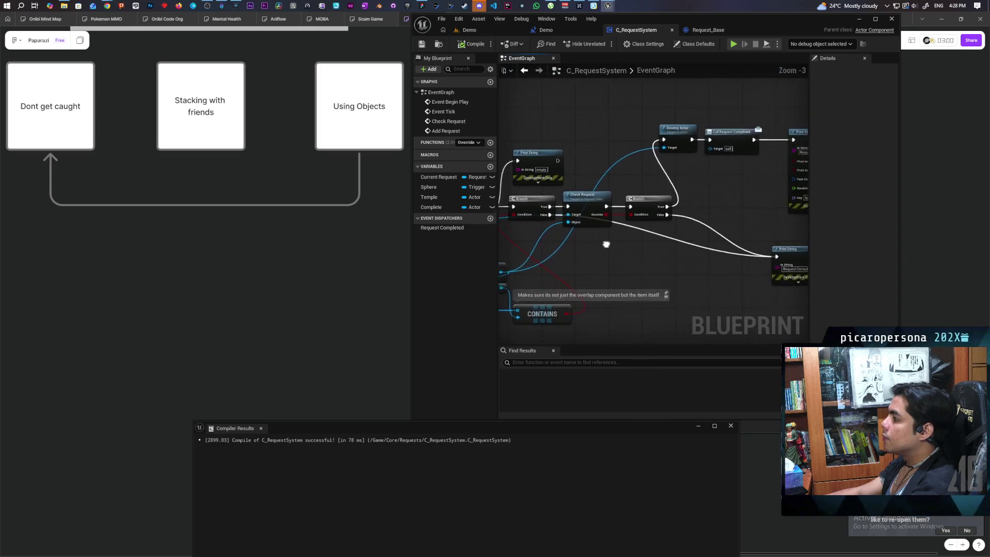
scroll(667, 234, down, 1)
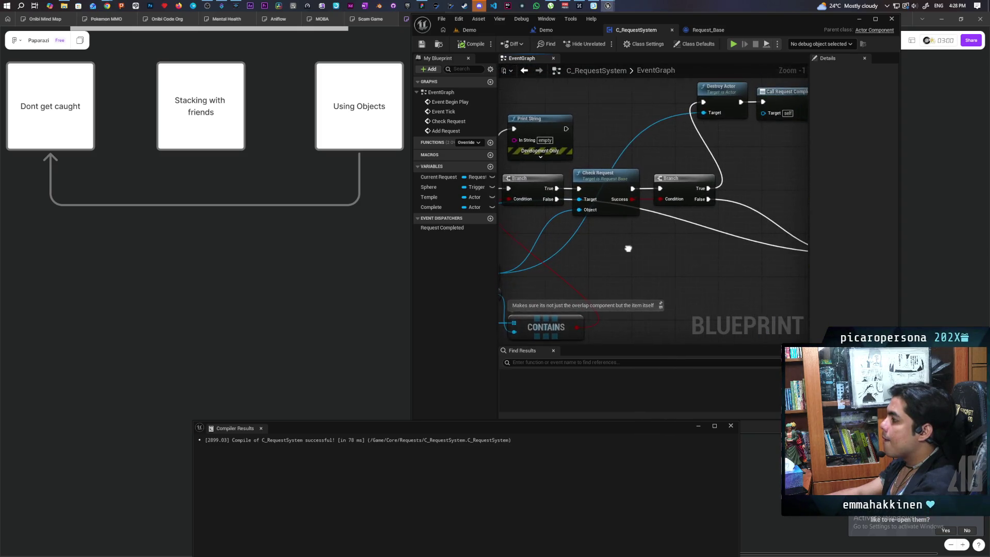
mouse_move(653, 213)
mouse_down()
mouse_move(581, 232)
mouse_move(568, 224)
mouse_move(582, 225)
mouse_up()
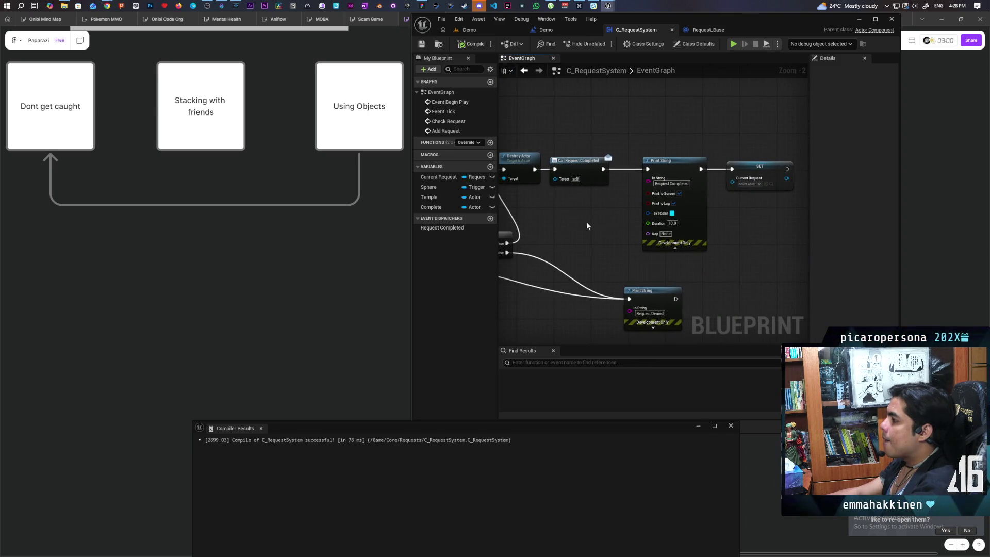
click(585, 181)
key(Delete)
click(439, 229)
key(Delete)
mouse_move(608, 236)
mouse_down()
mouse_move(683, 184)
mouse_move(750, 183)
mouse_move(621, 248)
mouse_move(780, 223)
mouse_move(598, 252)
mouse_move(685, 229)
mouse_up()
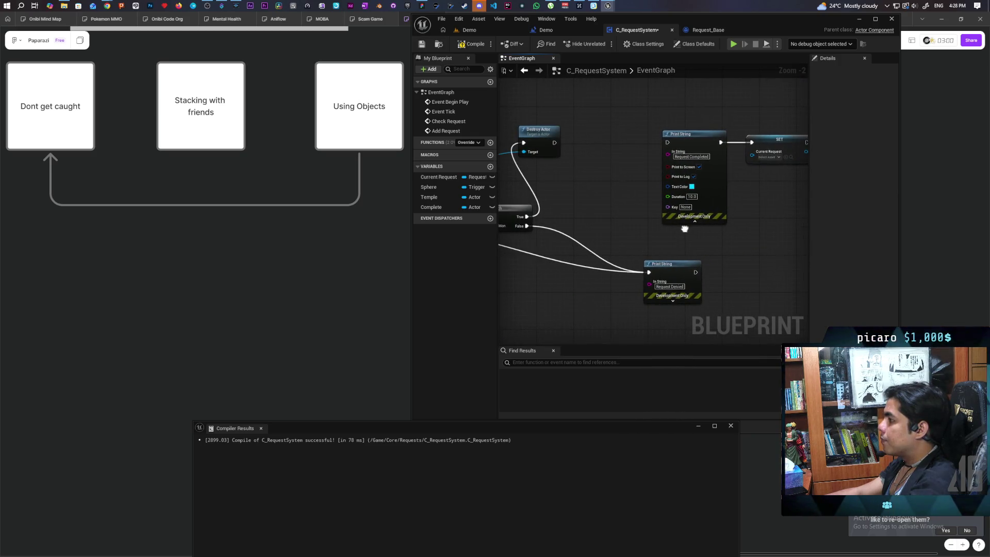
key(ctrl+s)
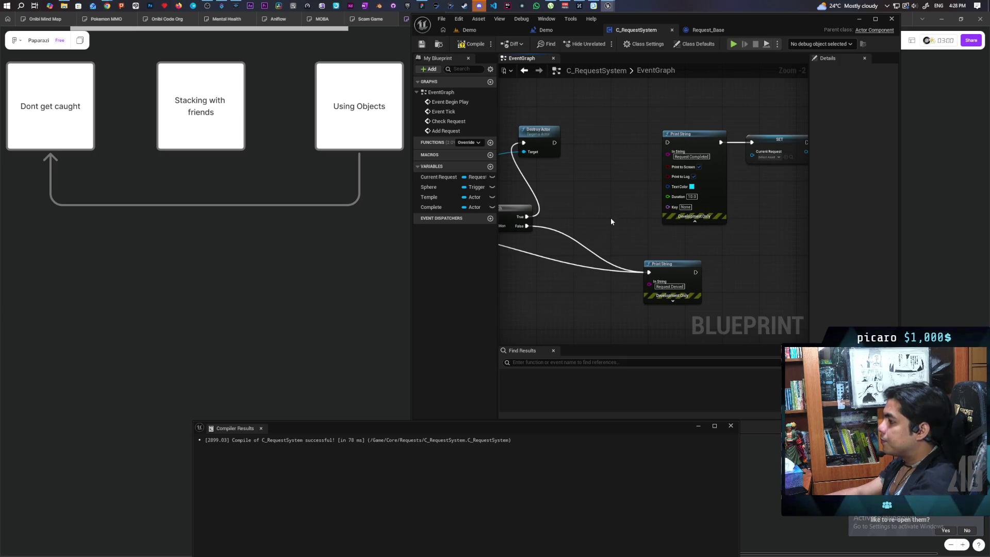
Step: Place a Current Request getter node in the C_RequestSystem graph
scroll(611, 217, down, 1)
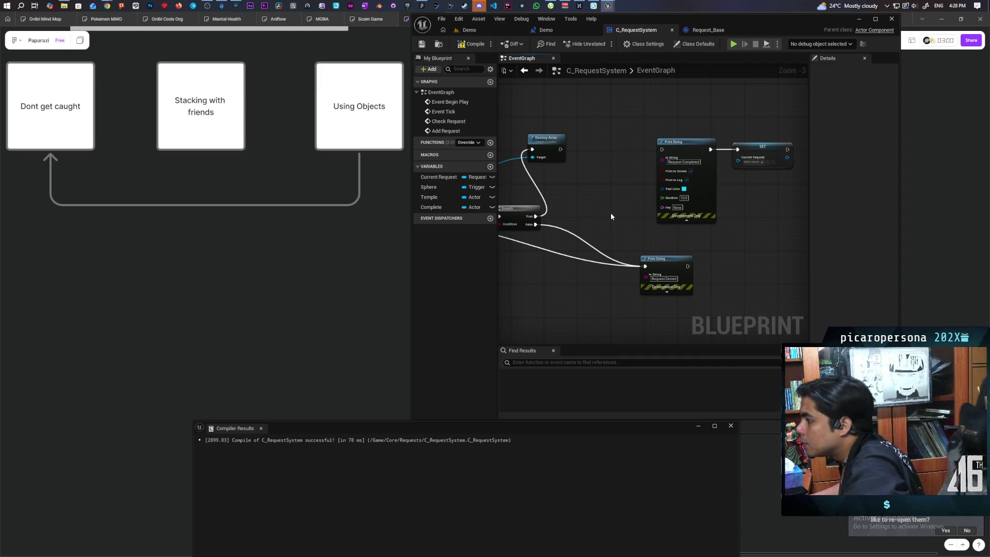
drag(439, 177, 551, 181)
click(568, 191)
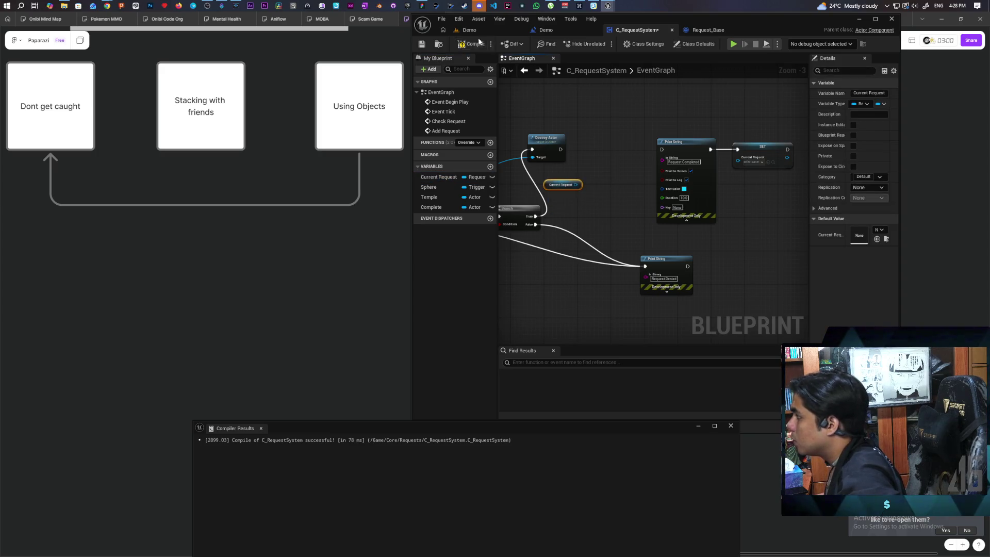
click(706, 30)
scroll(589, 207, up, 2)
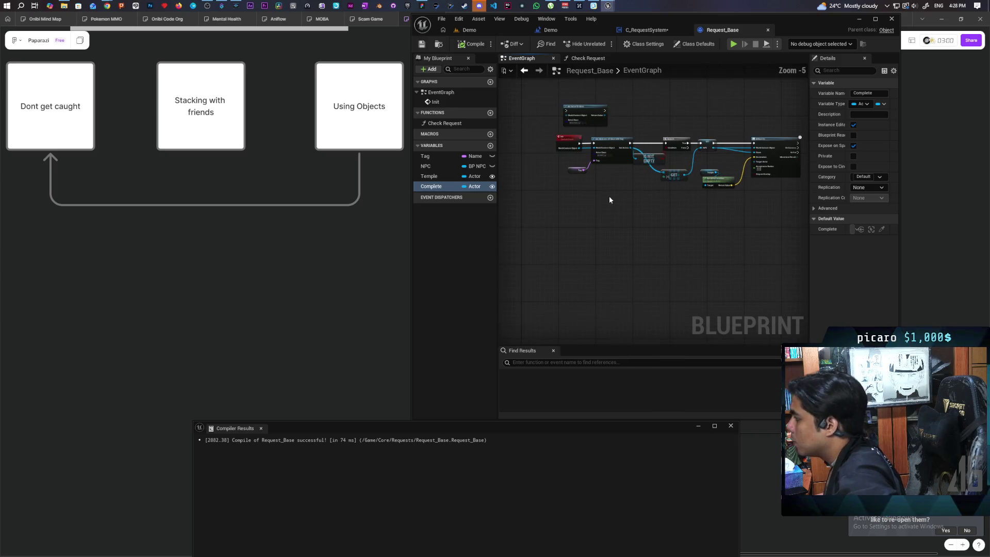
Step: Paste a custom event into Request_Base and name it 'Complete Request'
drag(601, 219, 579, 204)
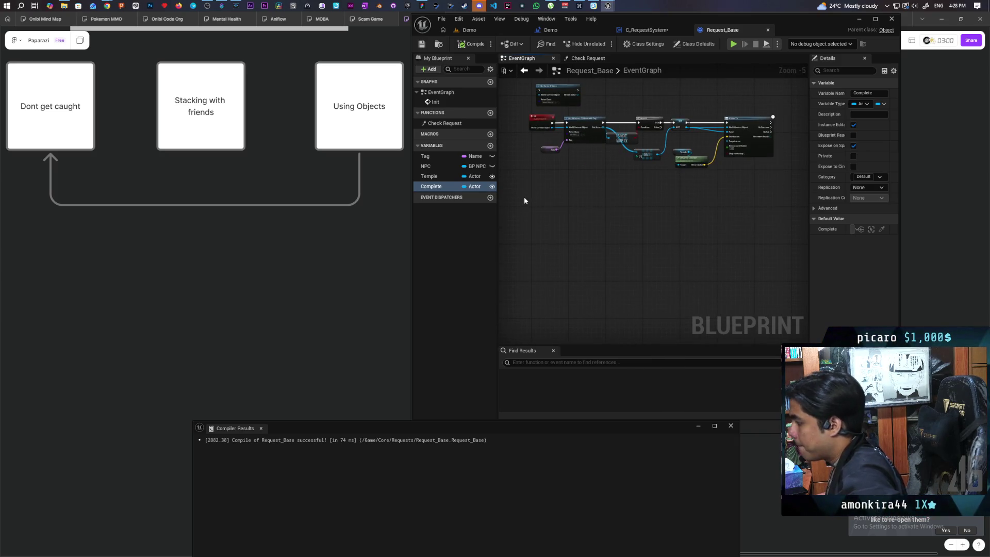
key(ctrl+v)
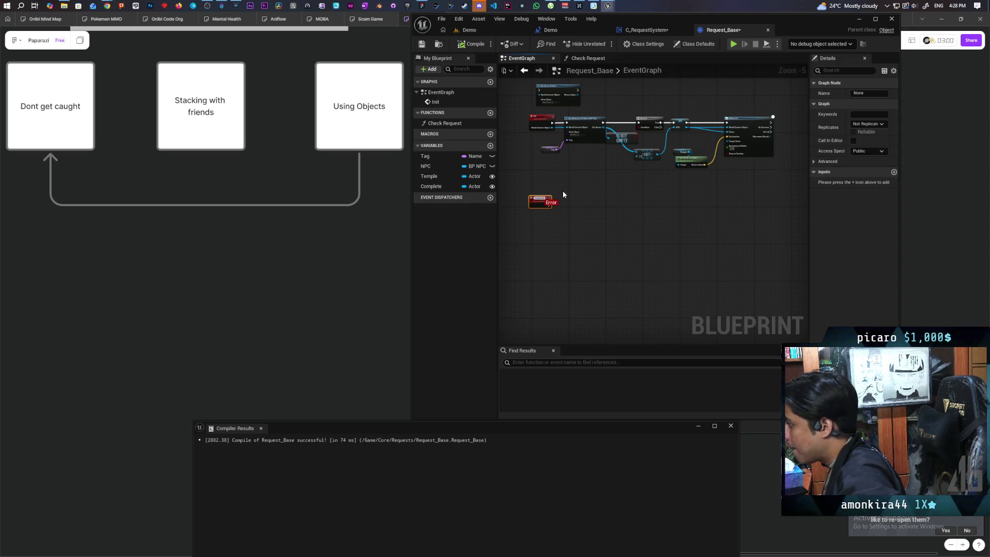
scroll(563, 193, up, 3)
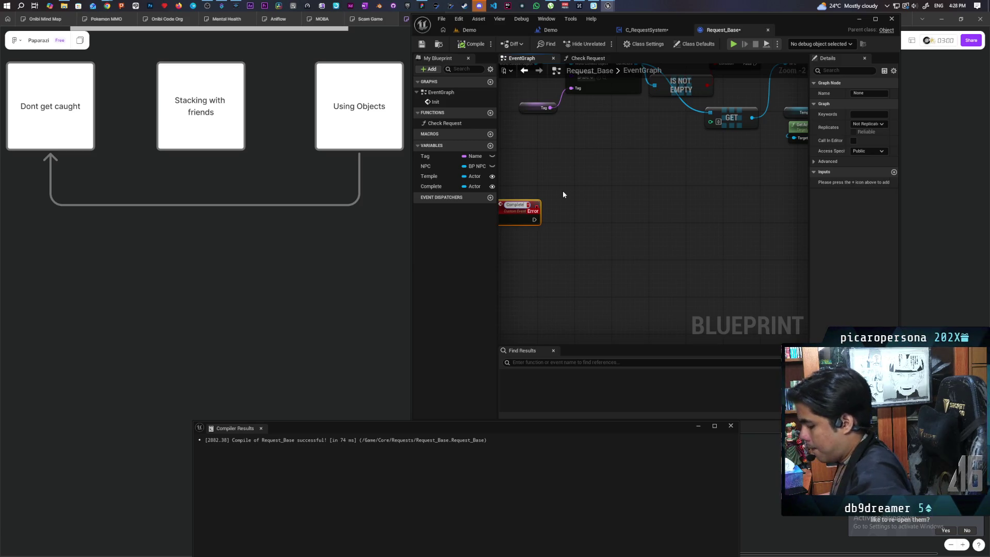
key(BackSpace)
text(Request)
click(562, 191)
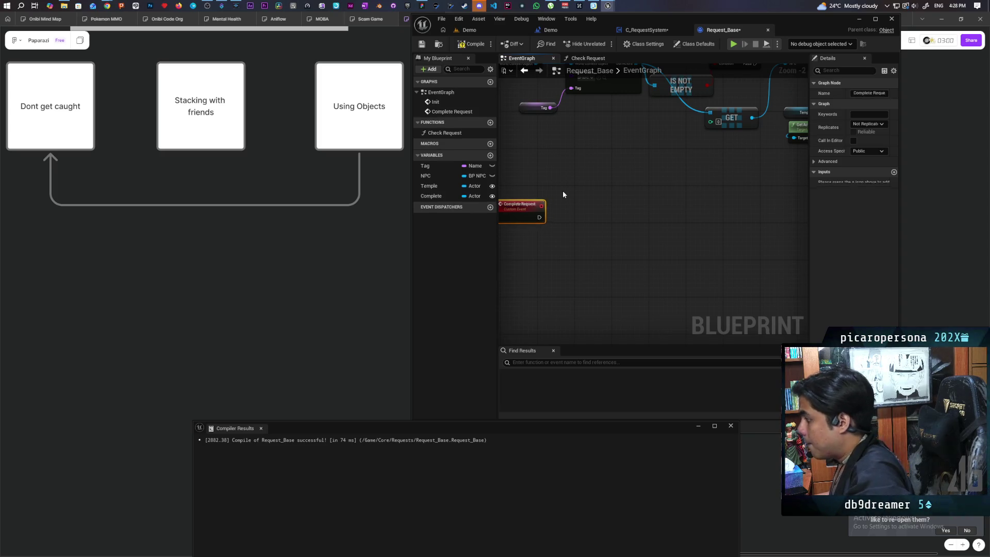
drag(616, 157, 665, 215)
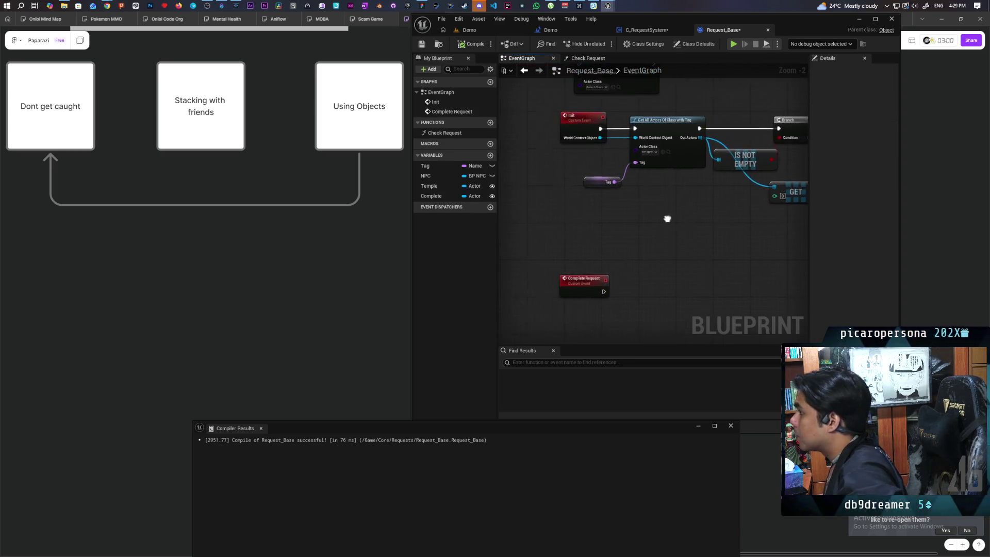
click(658, 31)
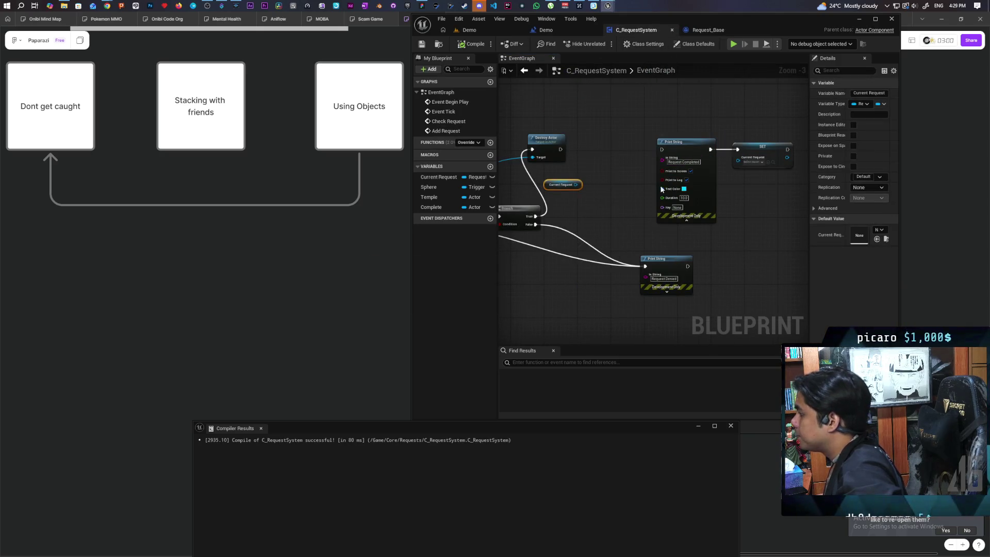
Step: Add a Complete Request call off Current Request, place it after Destroy Actor, and compile
drag(577, 181, 596, 181)
text(complete)
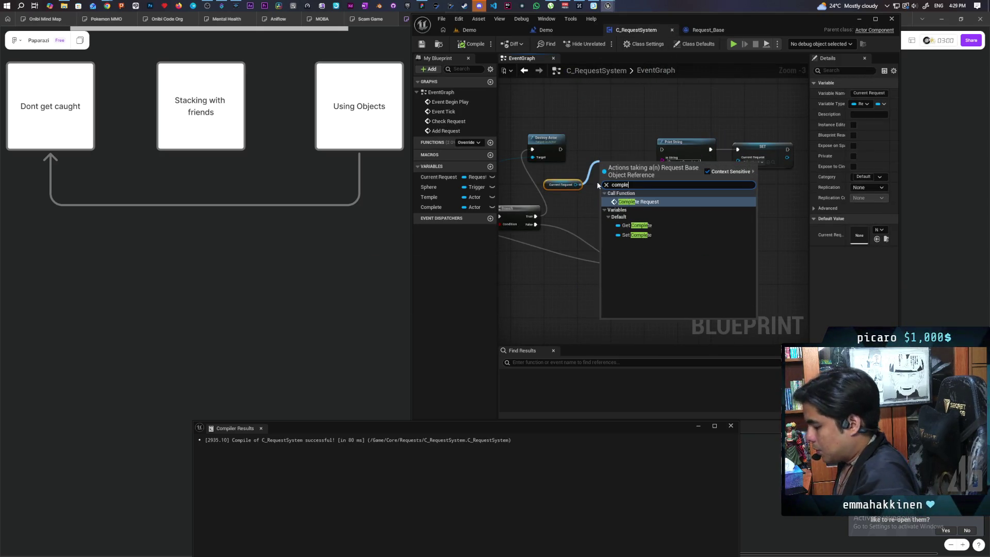
key(Return)
mouse_move(619, 163)
mouse_down()
mouse_move(610, 137)
mouse_move(595, 150)
mouse_move(661, 150)
mouse_up()
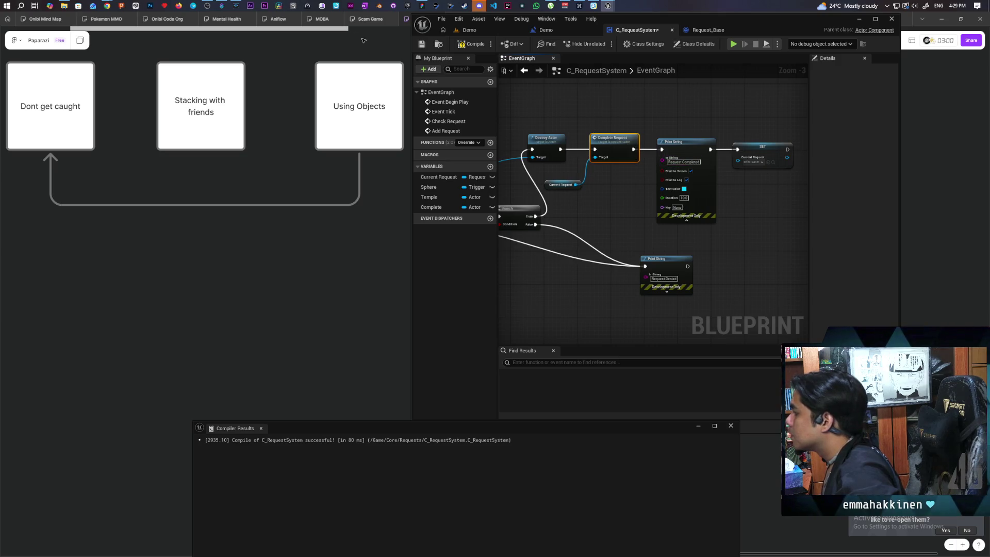
click(470, 44)
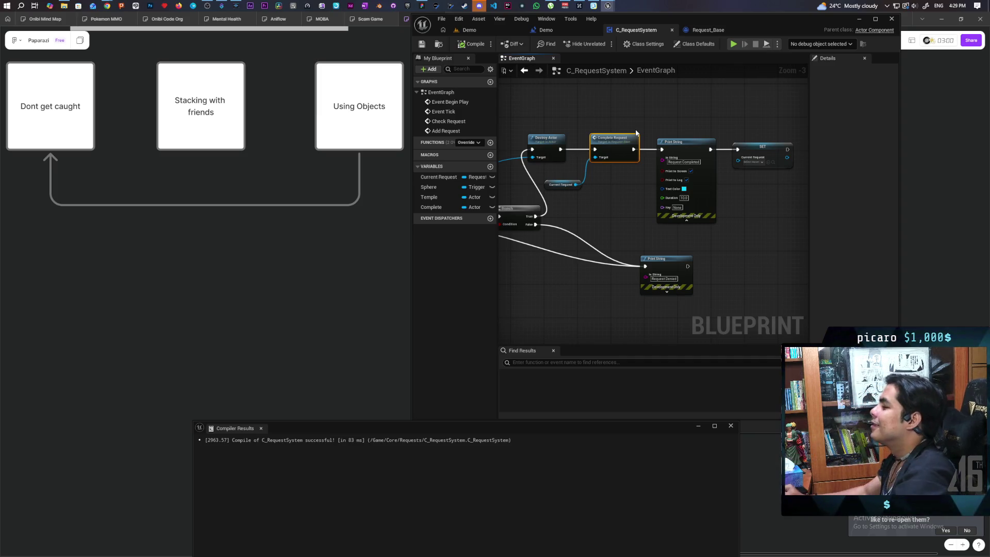
mouse_move(653, 178)
mouse_down()
mouse_move(681, 203)
mouse_move(657, 248)
mouse_move(698, 226)
mouse_up()
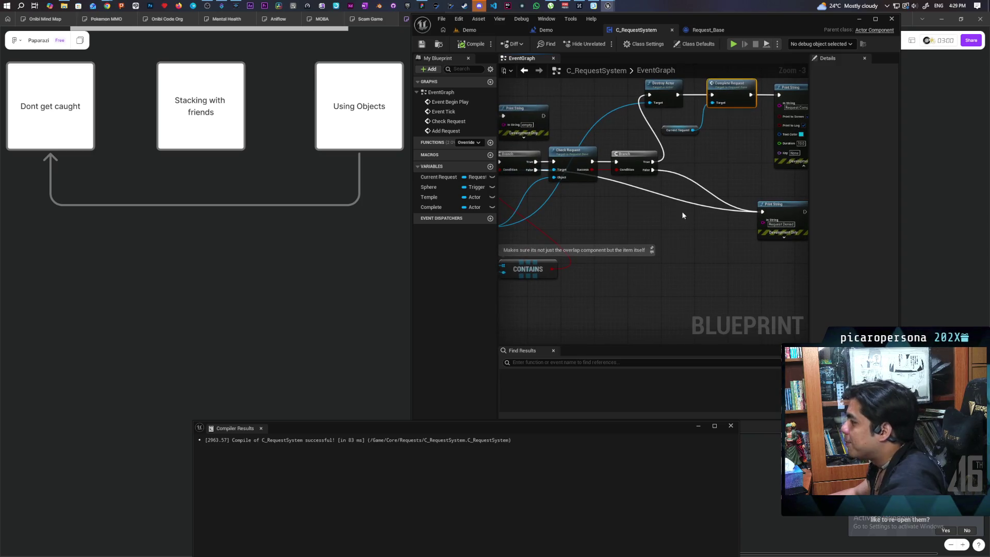
Step: In Request_Base, paste a copy of the AI MoveTo nodes beside the Complete Request event
click(711, 30)
scroll(652, 163, down, 2)
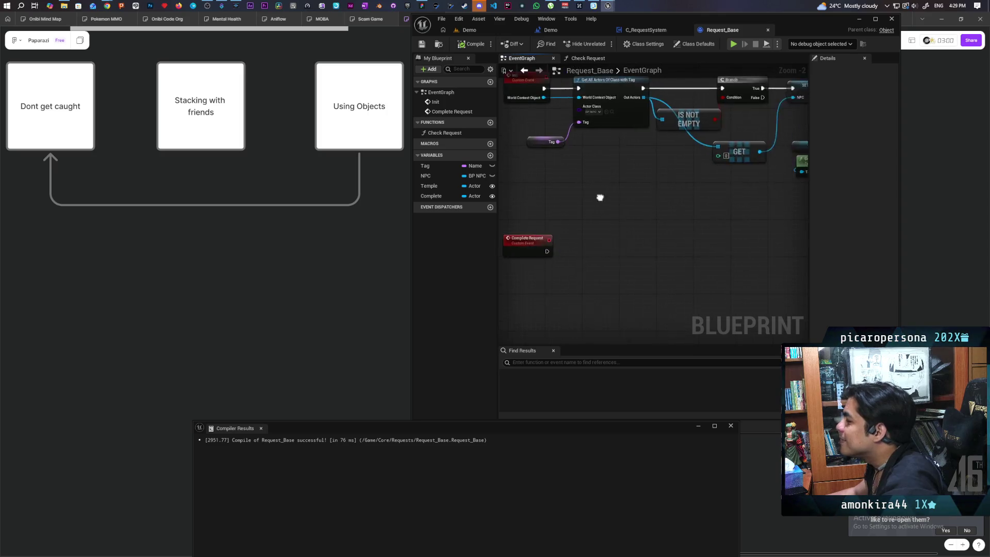
scroll(646, 221, up, 1)
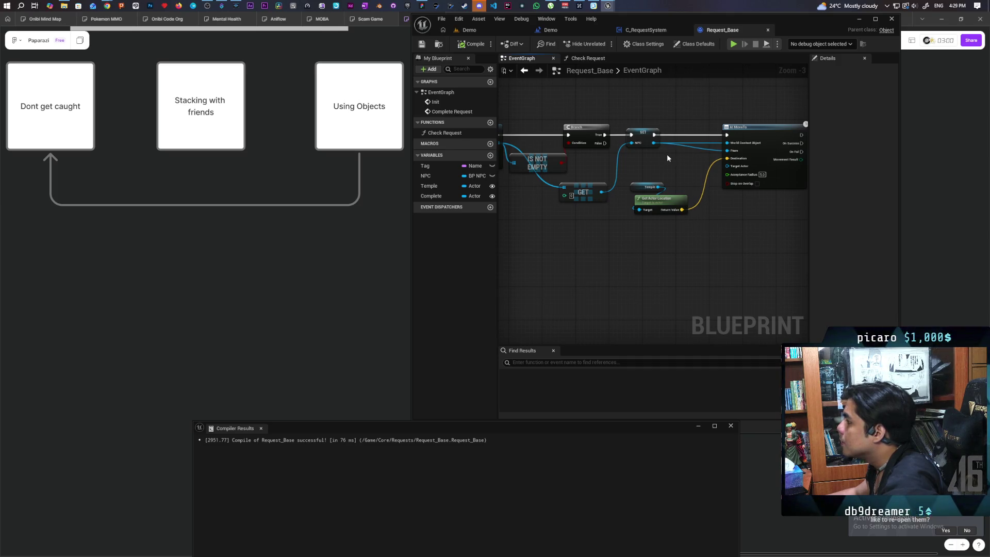
drag(659, 132, 733, 236)
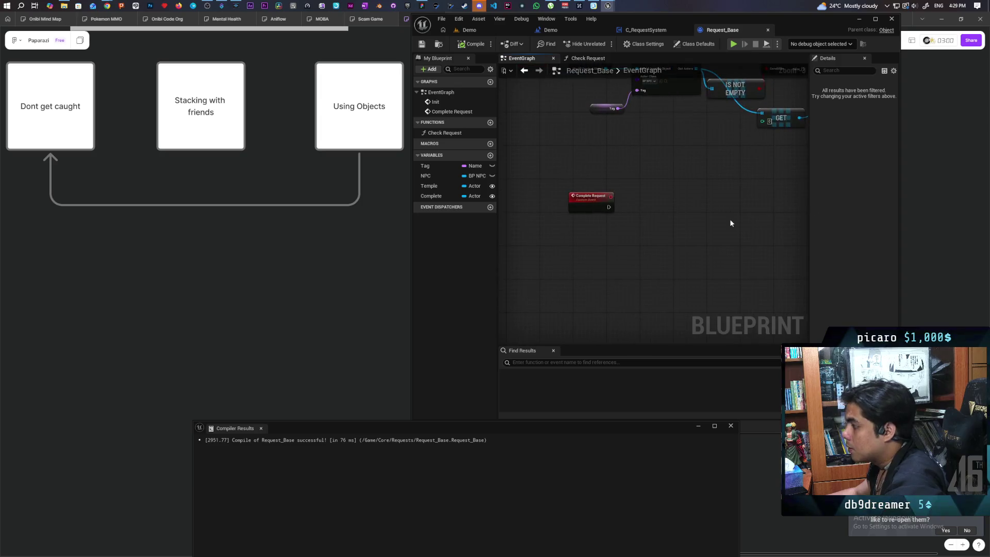
key(ctrl+v)
mouse_move(768, 183)
mouse_down()
mouse_move(686, 209)
mouse_move(697, 208)
mouse_up()
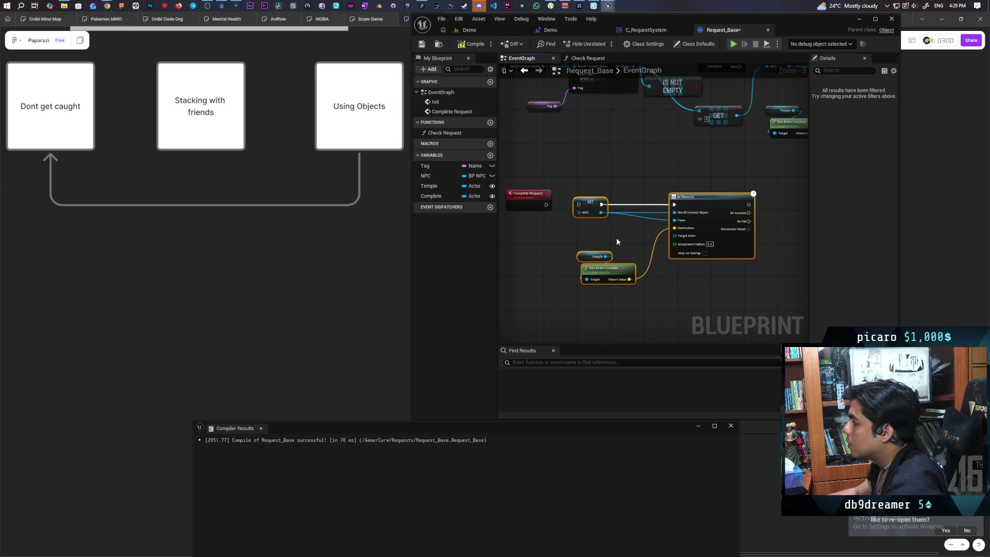
scroll(563, 237, up, 1)
drag(560, 242, 569, 243)
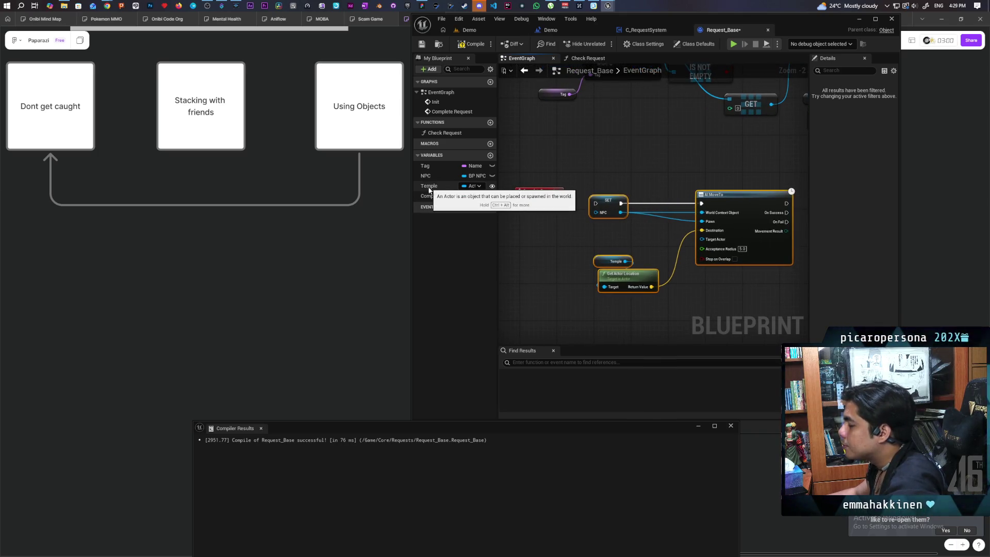
Step: Add Complete and NPC getters and wire Complete Request into the AI MoveTo node
mouse_move(432, 196)
mouse_down()
mouse_move(588, 285)
mouse_move(566, 285)
mouse_move(566, 294)
mouse_up()
mouse_move(429, 181)
mouse_down()
mouse_move(675, 230)
mouse_move(594, 232)
mouse_move(702, 212)
mouse_up()
click(619, 236)
drag(621, 229, 702, 221)
drag(558, 205, 701, 204)
Step: Delete the leftover NPC SET node, then compile and save Request_Base
click(619, 212)
key(Delete)
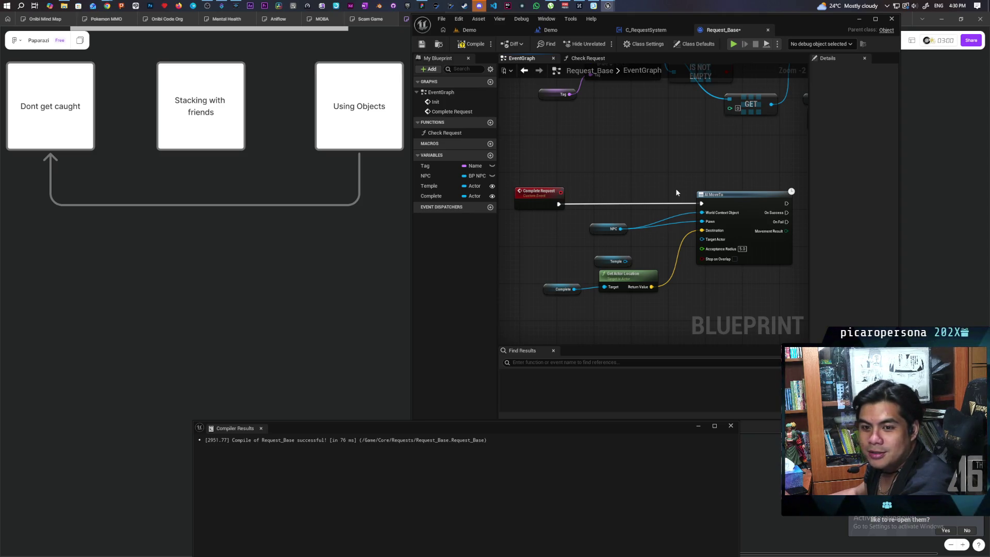
click(471, 44)
key(ctrl+s)
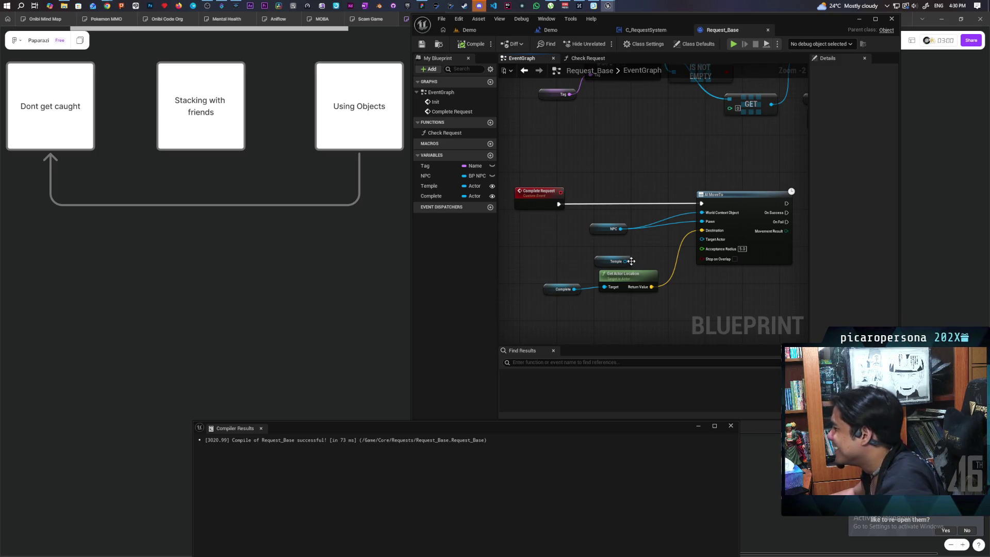
Step: Remove the Temple getter, recompile Request_Base and go back to the Demo level
key(Delete)
drag(556, 308, 632, 243)
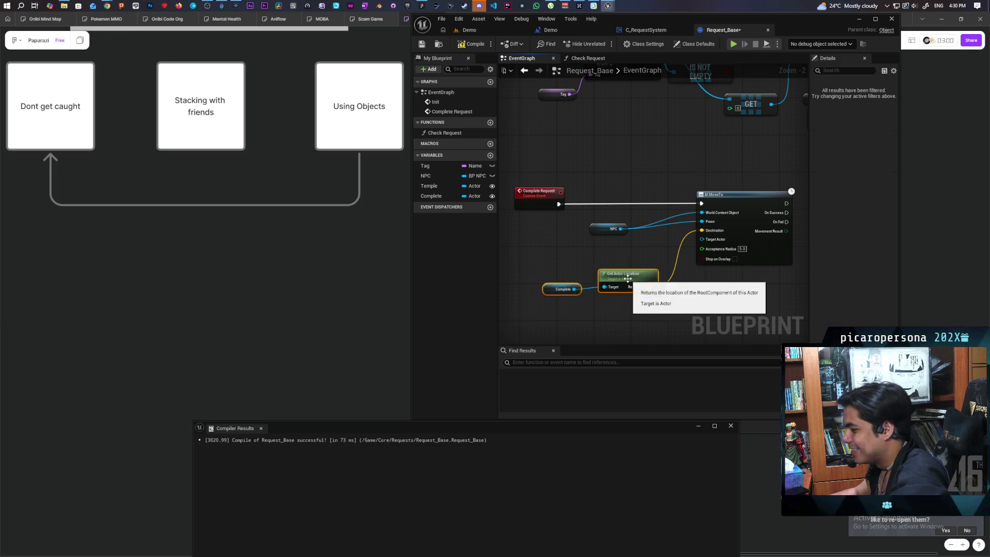
click(629, 253)
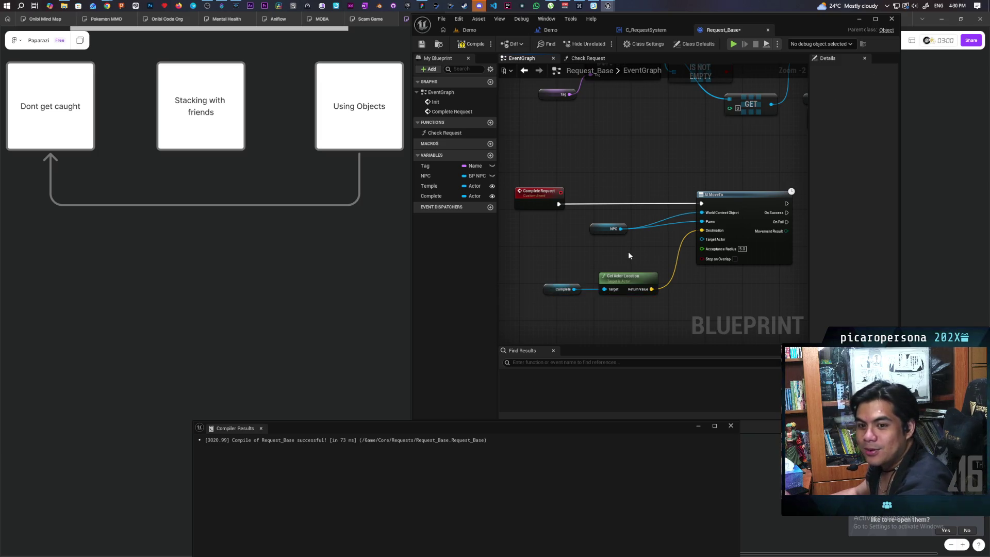
click(471, 44)
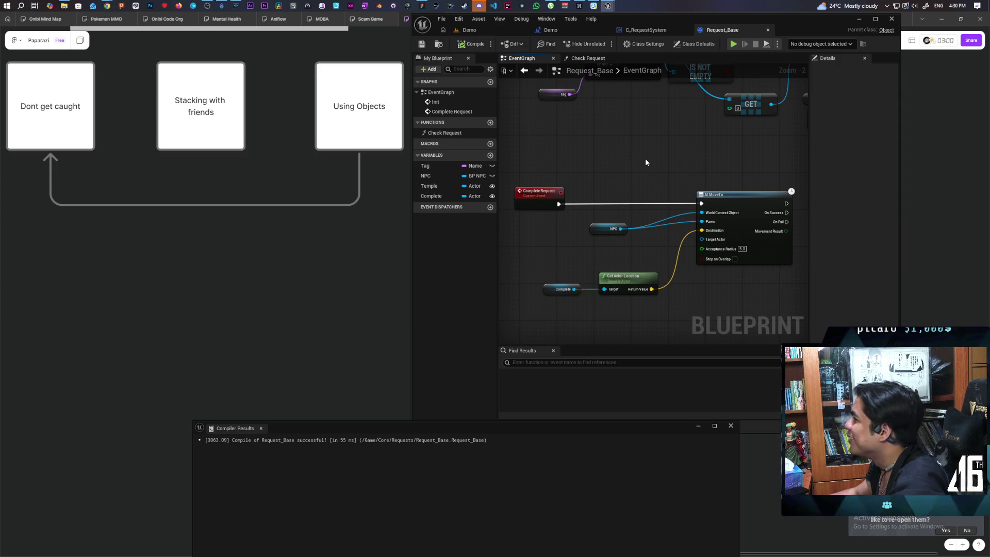
click(468, 29)
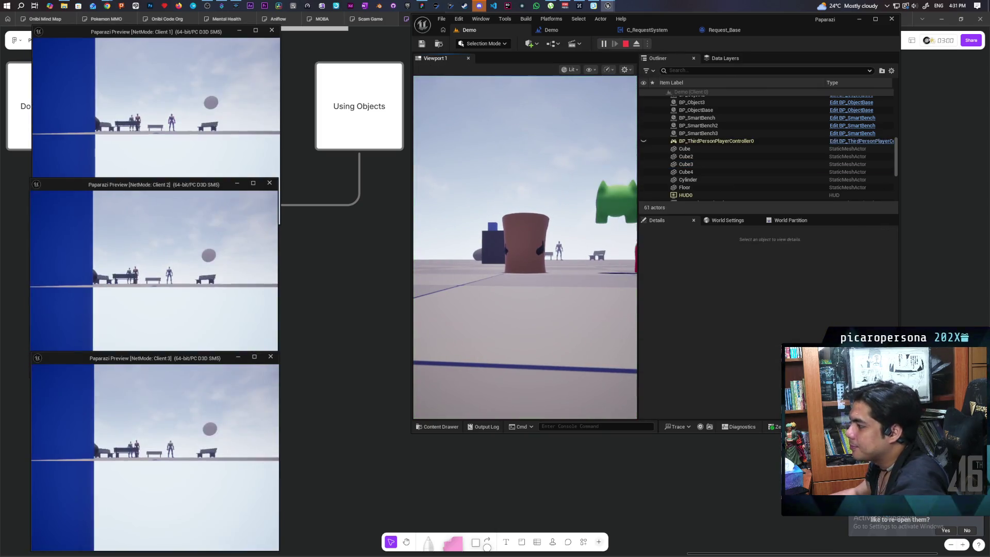
key(alt+Tab)
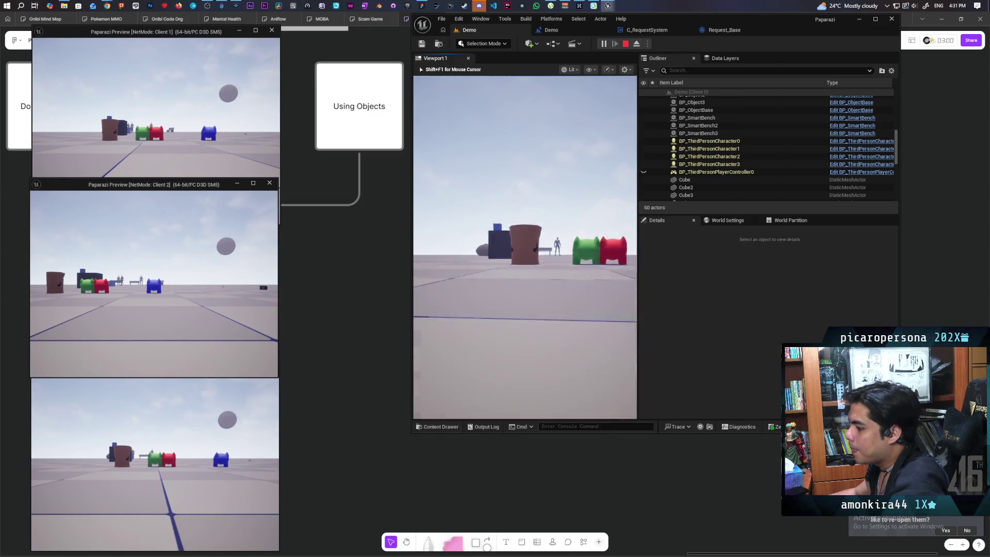
key(w)
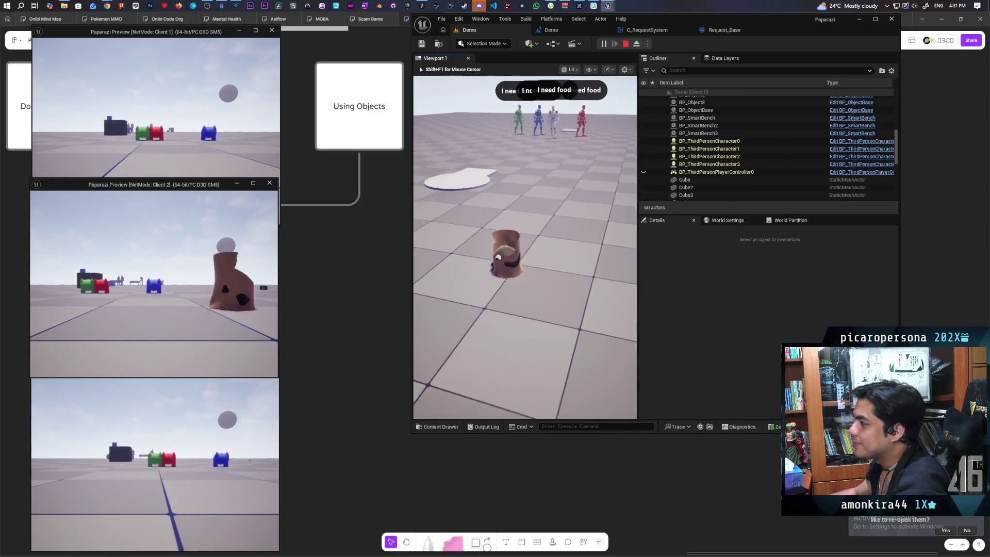
key(w)
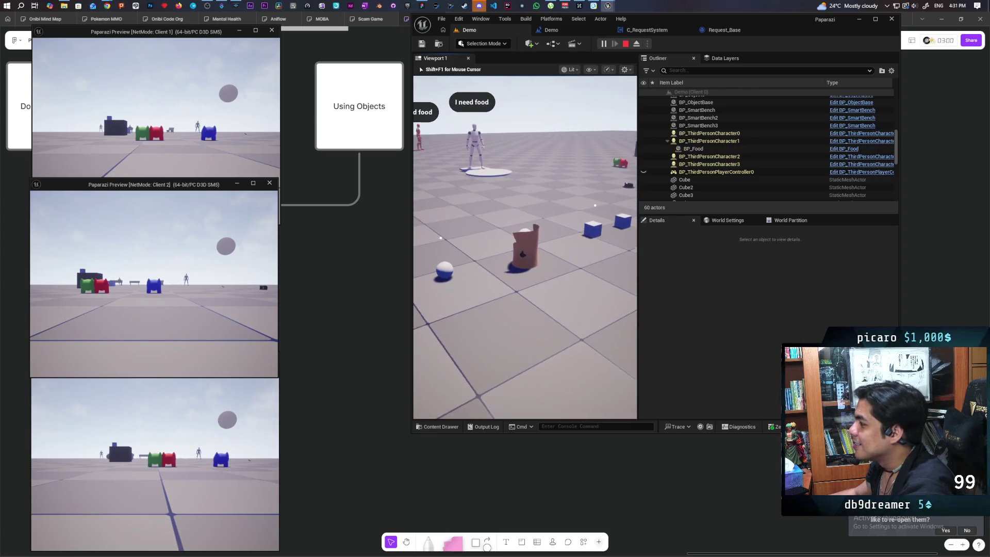
key(w)
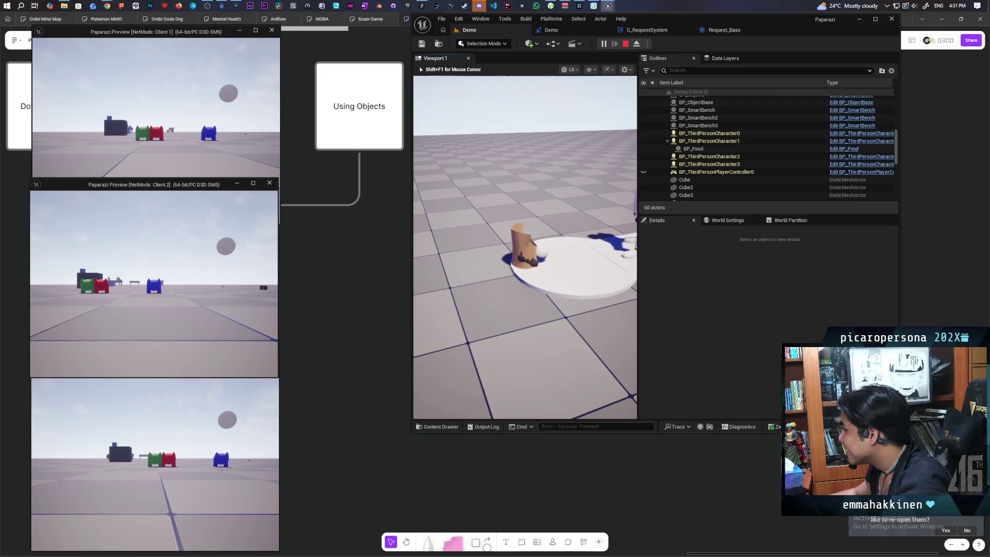
key(s)
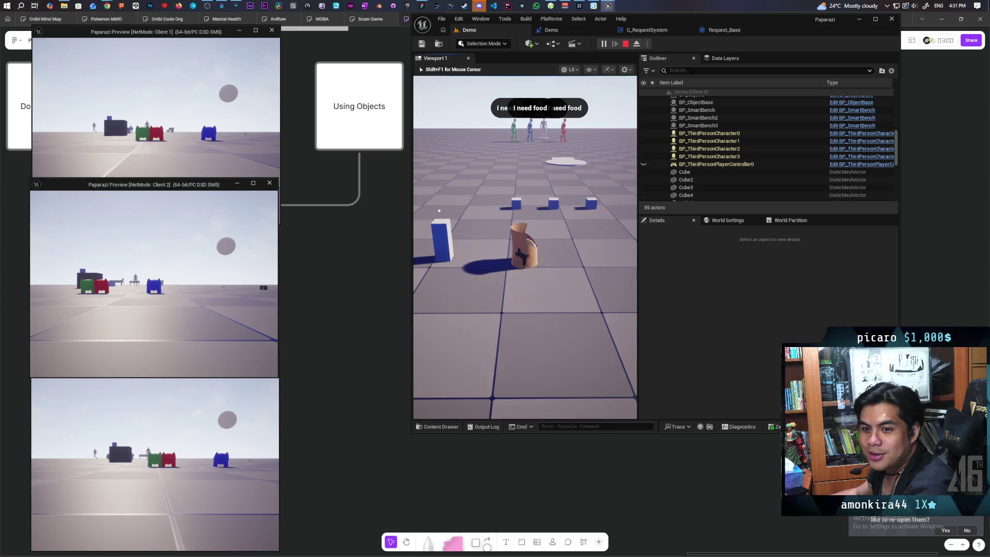
key(Escape)
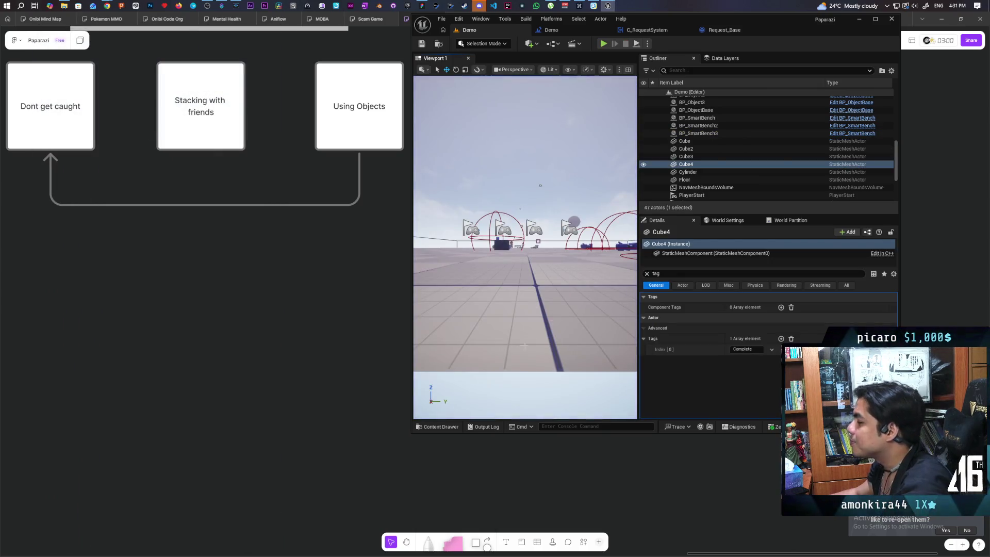
Step: Show the C_RequestSystem event graph, zoomed and panned to the SET Current Request node
click(569, 27)
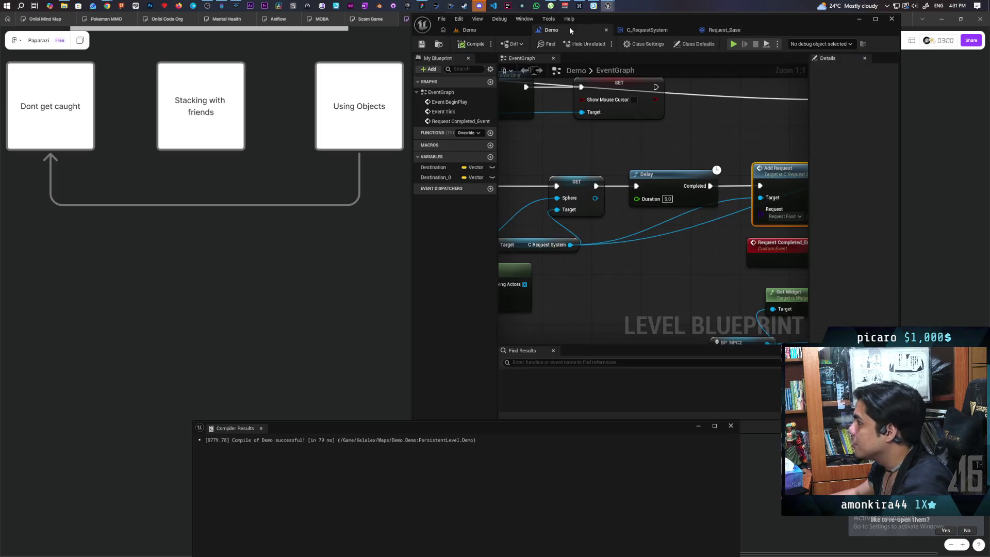
scroll(655, 142, down, 4)
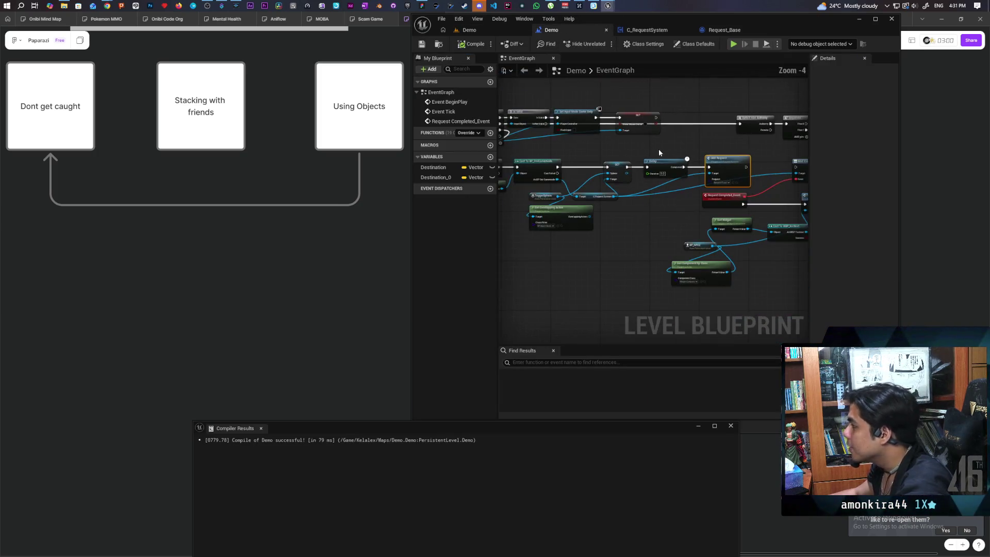
click(645, 30)
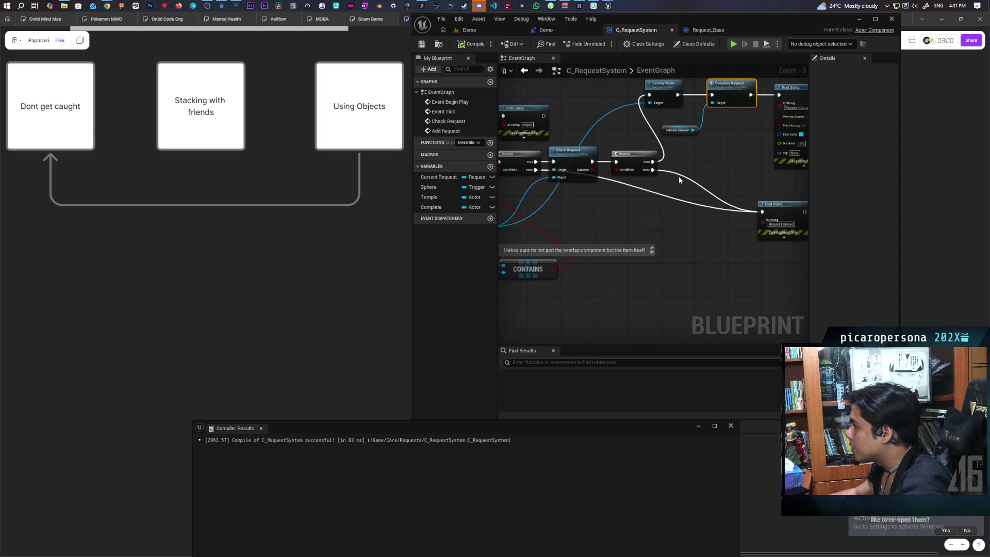
scroll(684, 198, down, 5)
scroll(680, 209, up, 2)
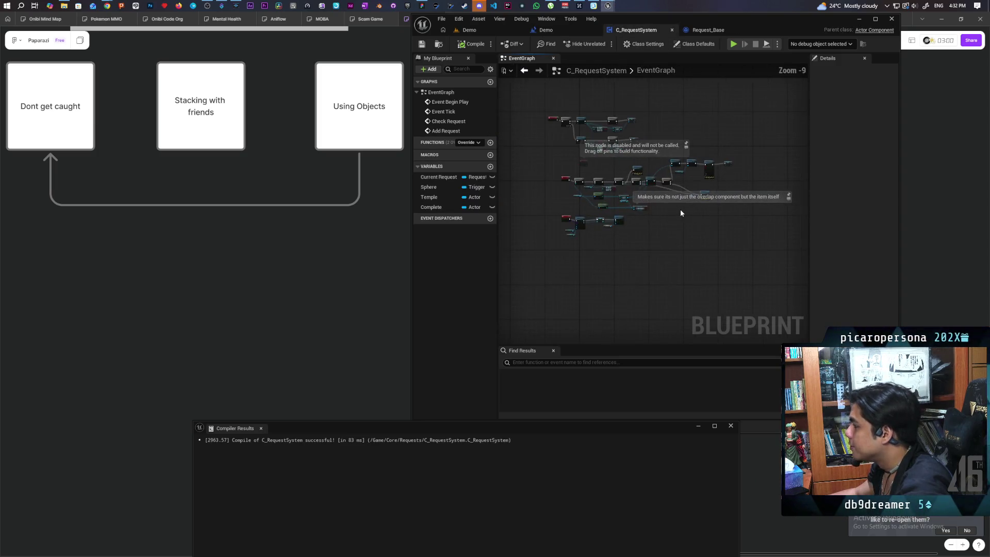
scroll(680, 213, up, 2)
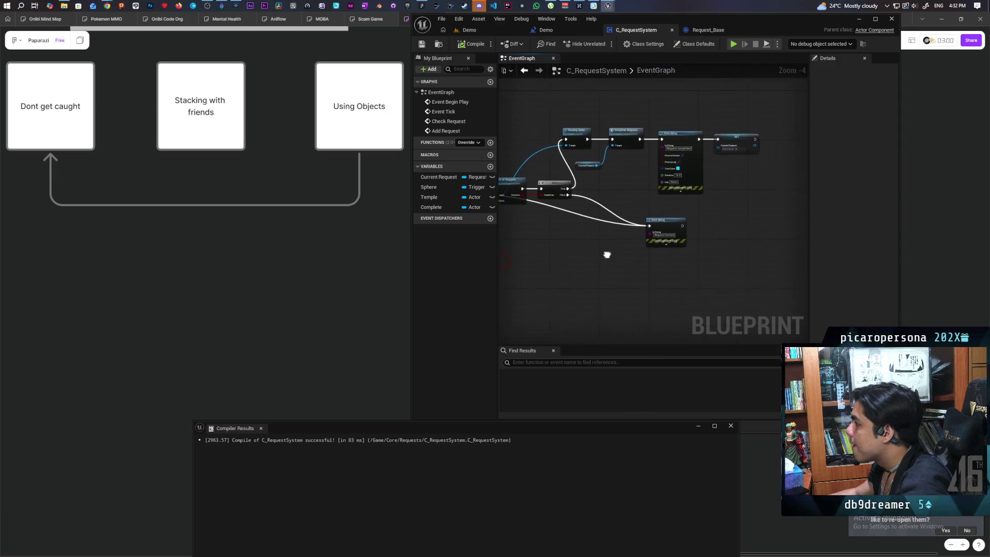
mouse_move(677, 248)
mouse_down()
mouse_move(592, 256)
mouse_move(654, 213)
mouse_move(723, 205)
mouse_move(584, 217)
mouse_move(629, 155)
mouse_move(674, 221)
mouse_move(617, 215)
mouse_up()
scroll(686, 217, up, 1)
scroll(614, 215, up, 2)
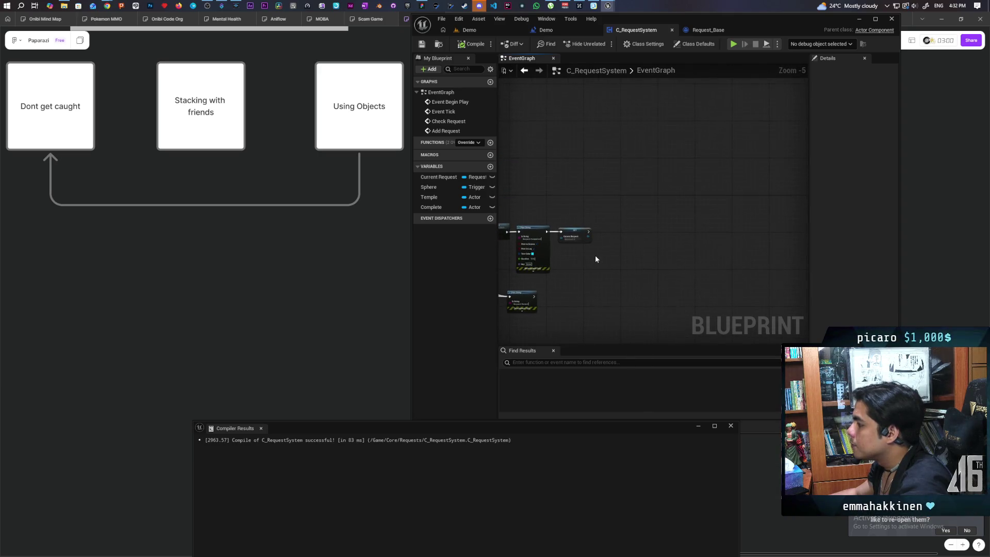
scroll(595, 255, down, 2)
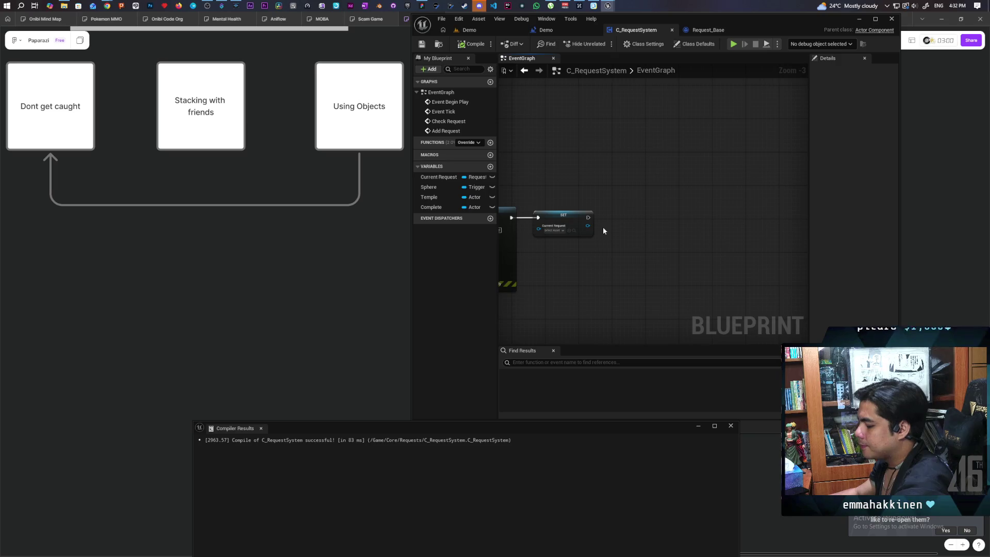
Step: Wire a Delay of 5 seconds after SET Current Request and compile C_RequestSystem
click(620, 205)
drag(588, 217, 624, 216)
text(5)
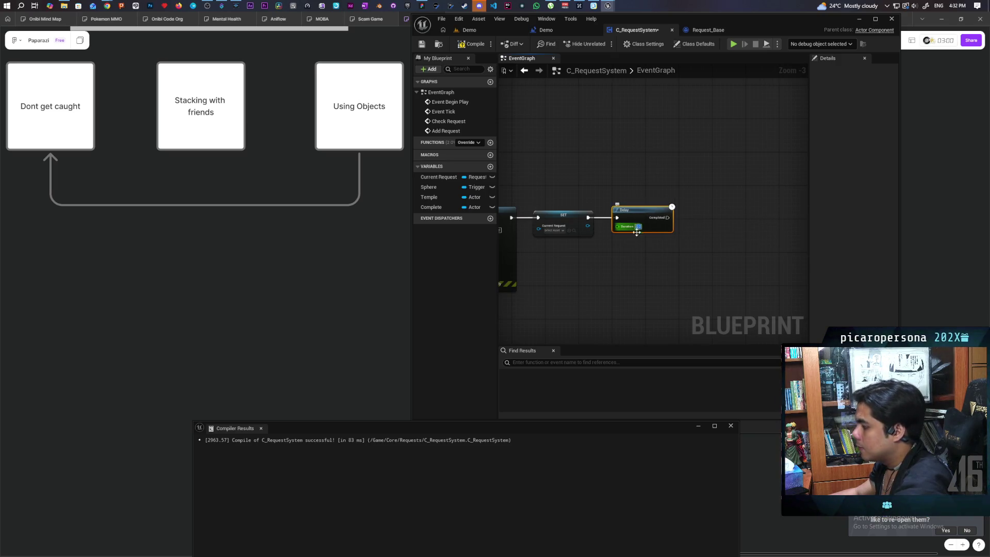
click(636, 267)
click(471, 44)
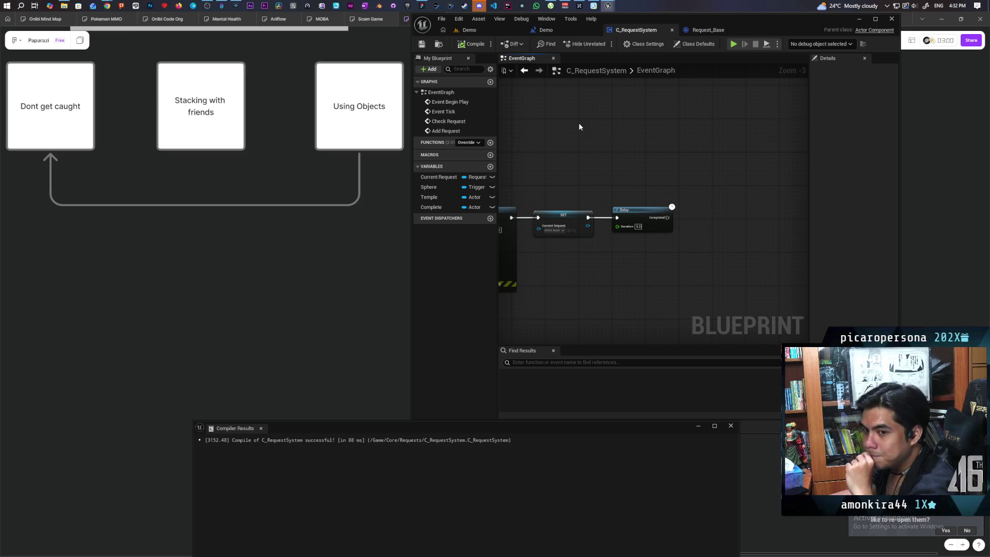
mouse_move(578, 127)
mouse_down()
mouse_move(623, 155)
mouse_move(615, 148)
mouse_move(683, 147)
mouse_up()
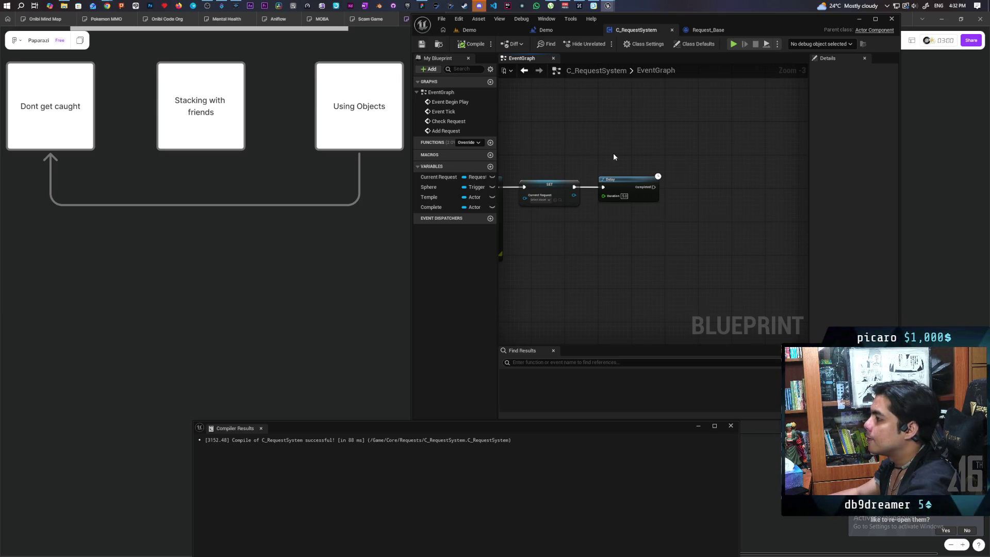
scroll(624, 169, up, 3)
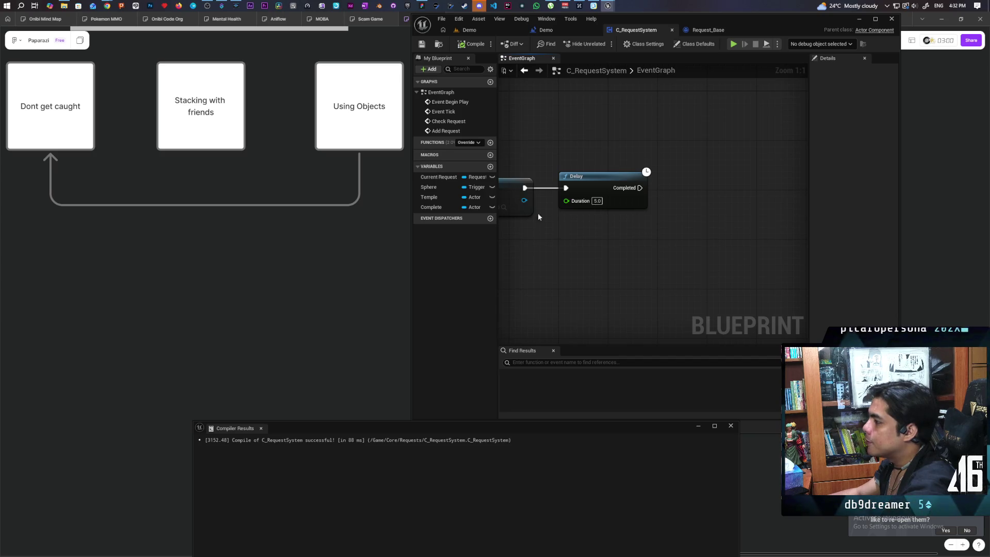
scroll(534, 208, down, 9)
scroll(626, 236, up, 7)
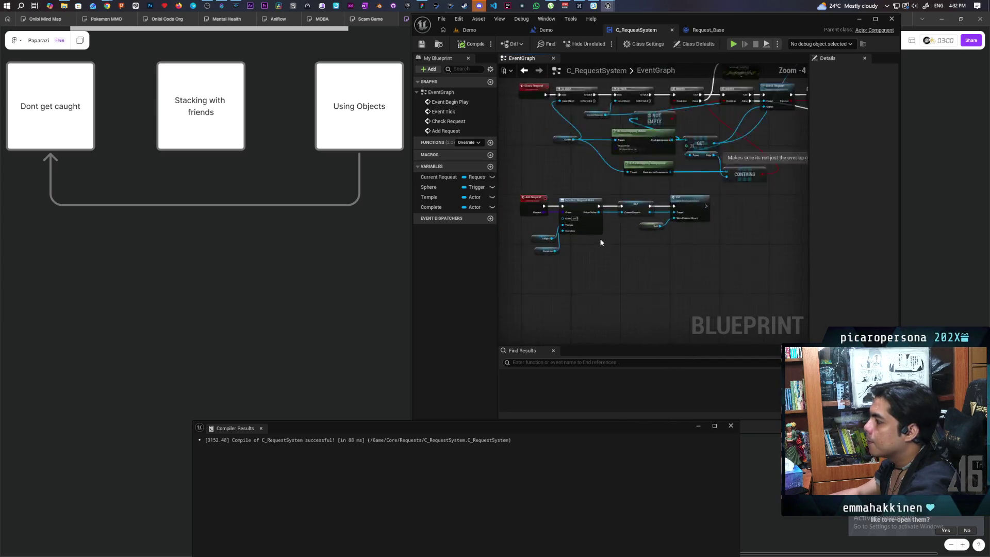
scroll(650, 235, down, 2)
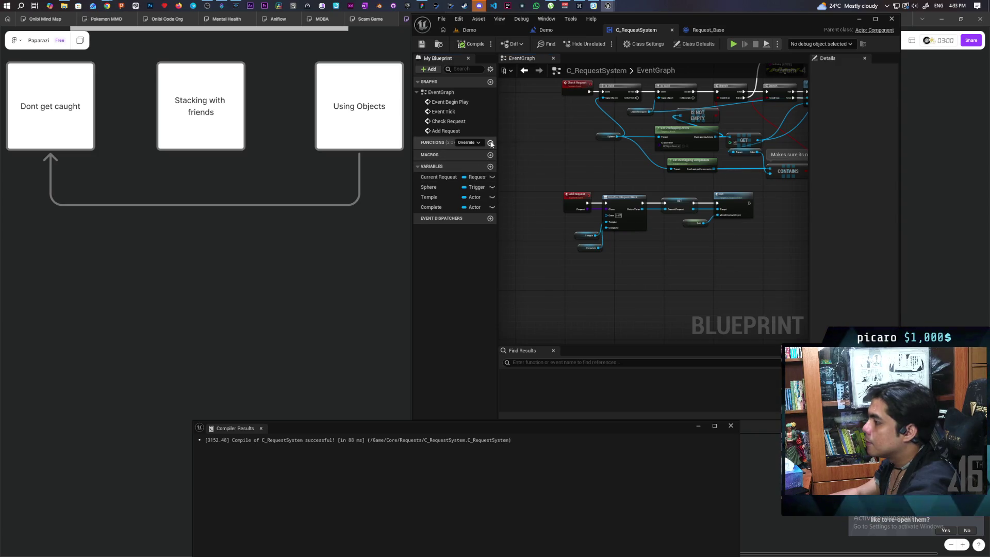
Step: Create a function named Next Request in C_RequestSystem
click(490, 142)
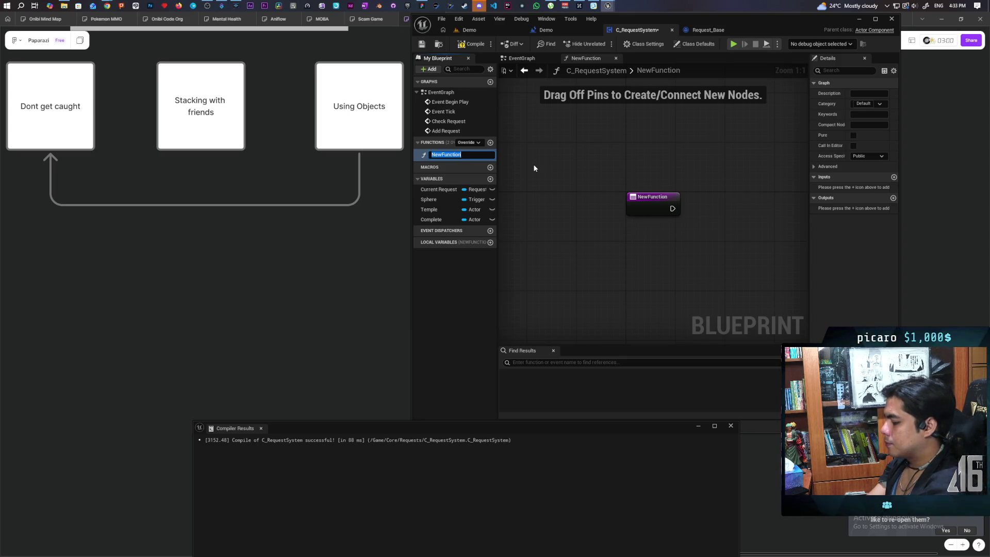
text(Ne)
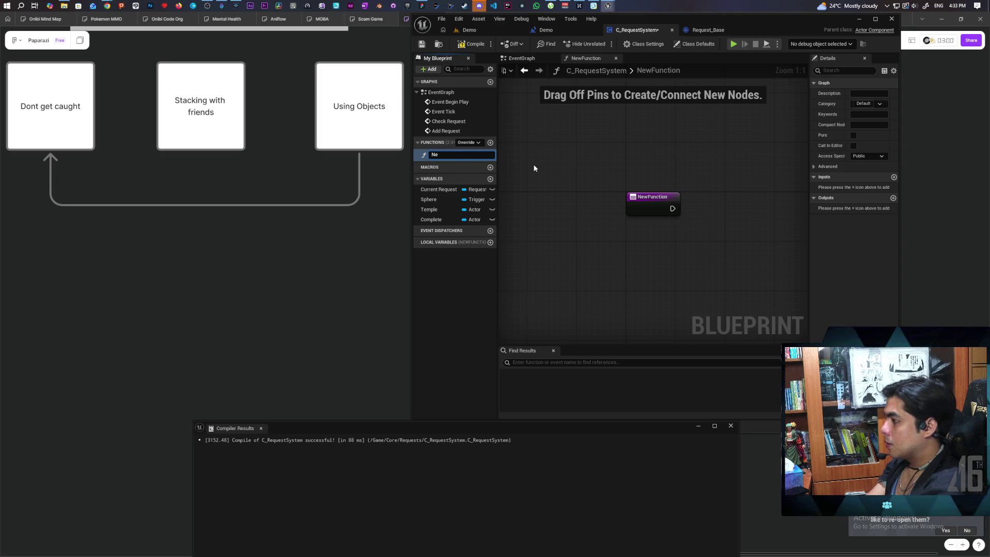
text(xt)
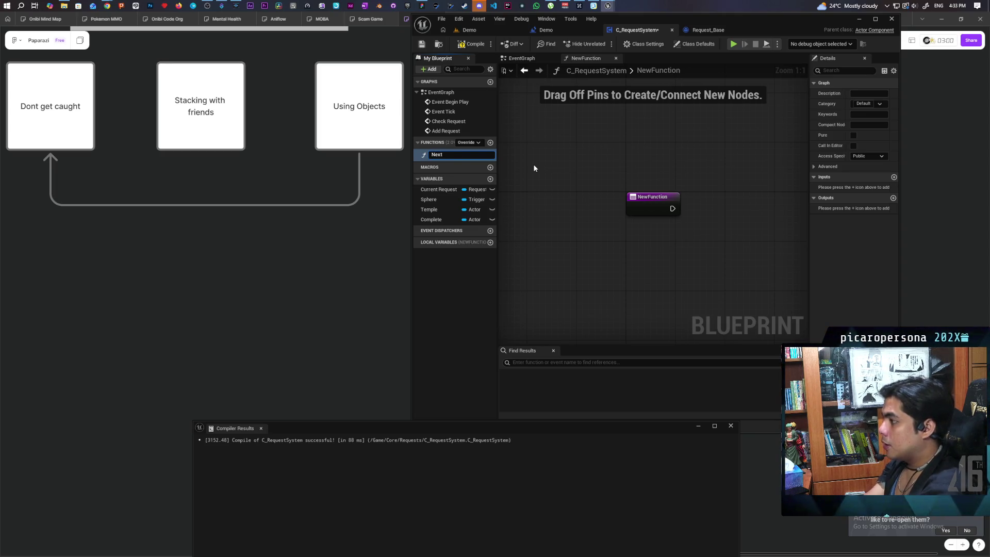
text(rquest)
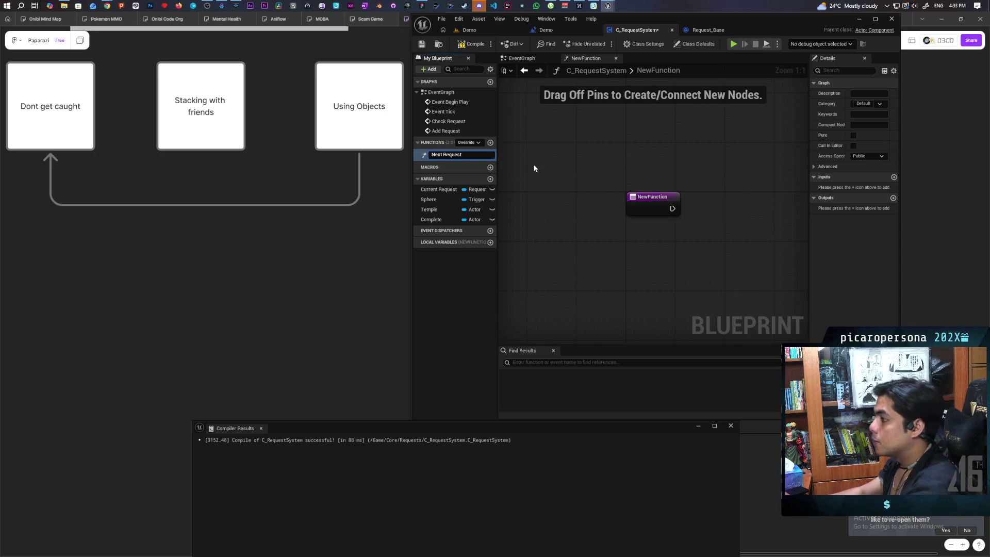
key(Return)
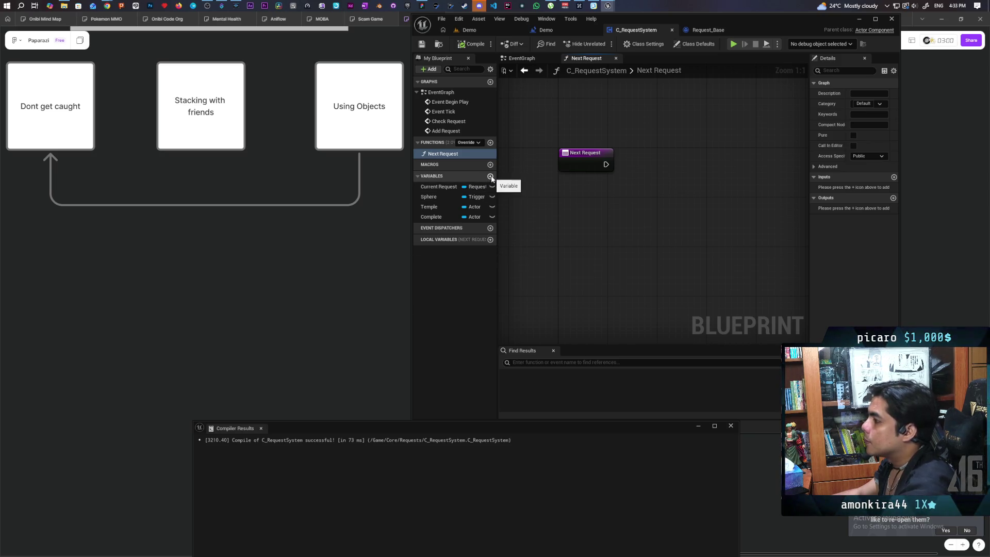
Step: Add an Available Request variable of type Request Base Object Reference and compile
click(491, 177)
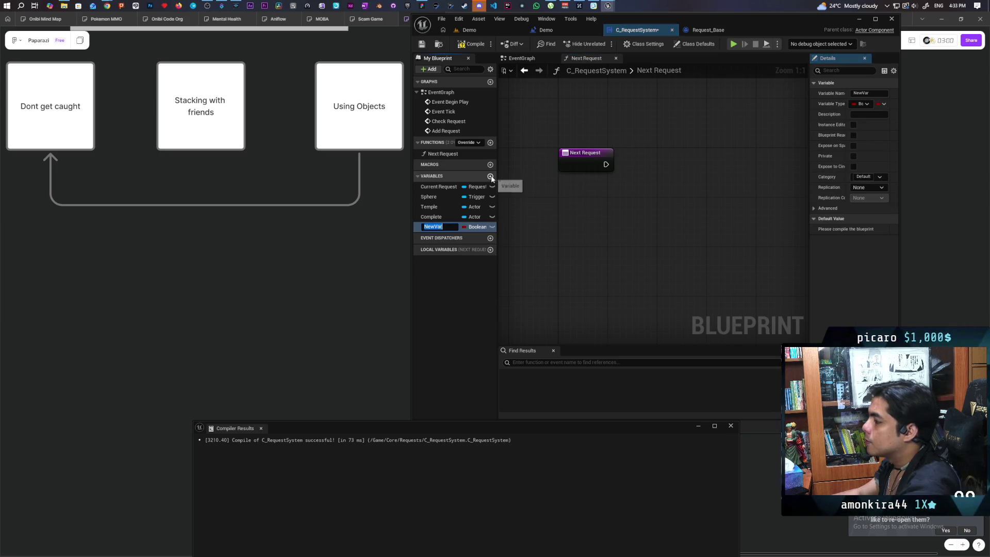
text(R)
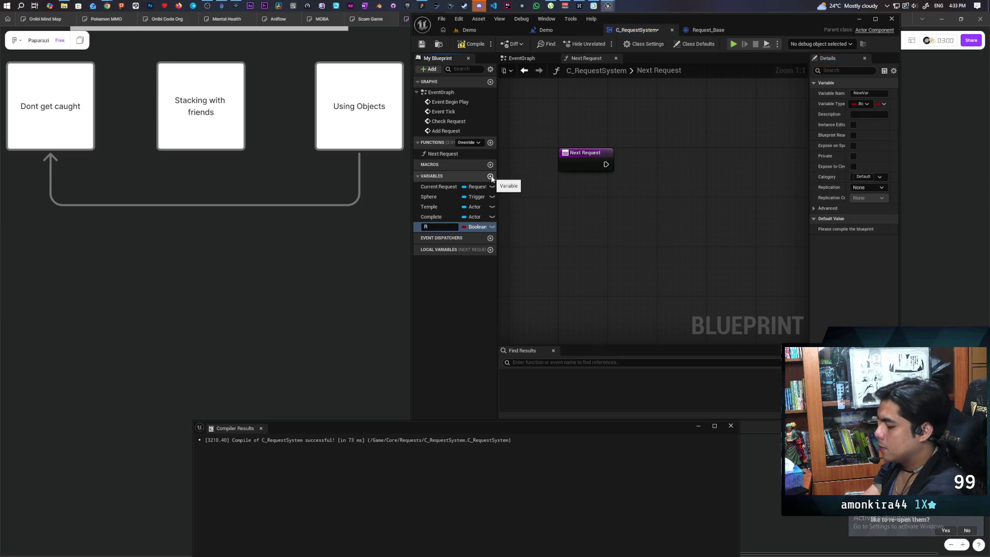
key(BackSpace)
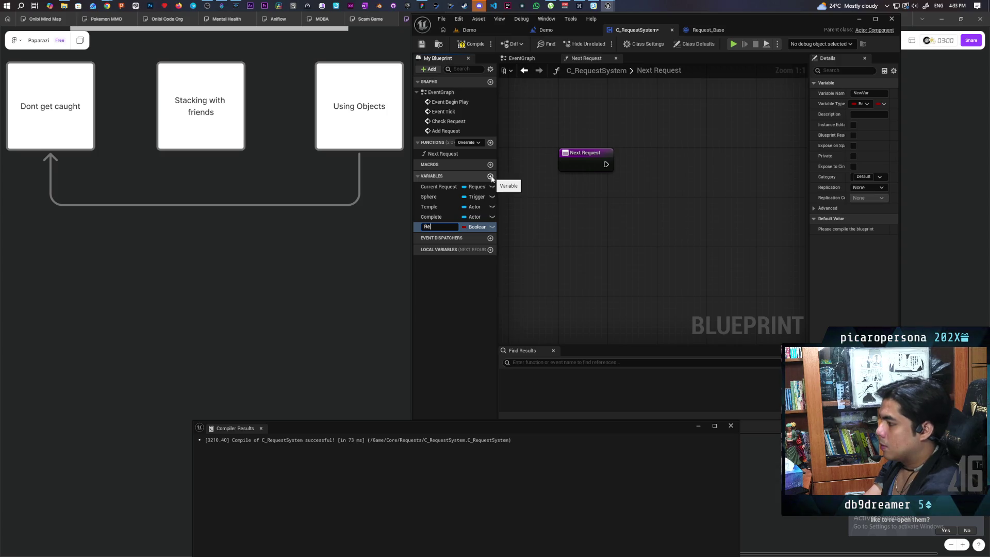
text(Available )
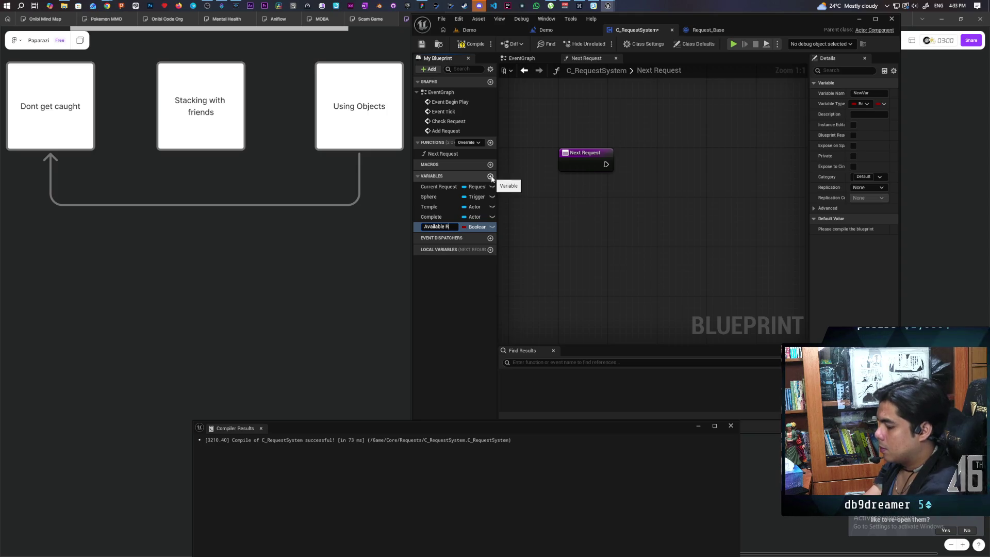
text(Request)
key(Return)
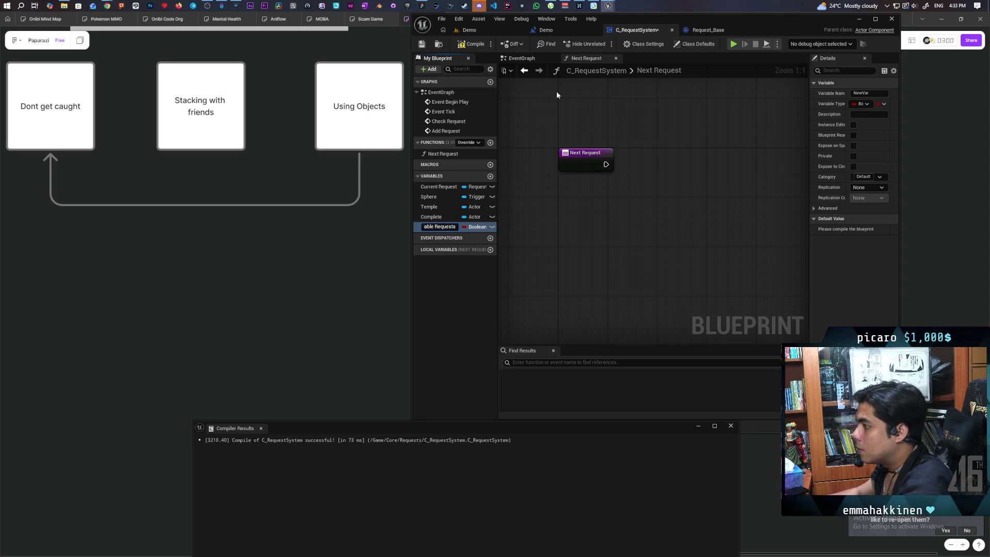
click(477, 228)
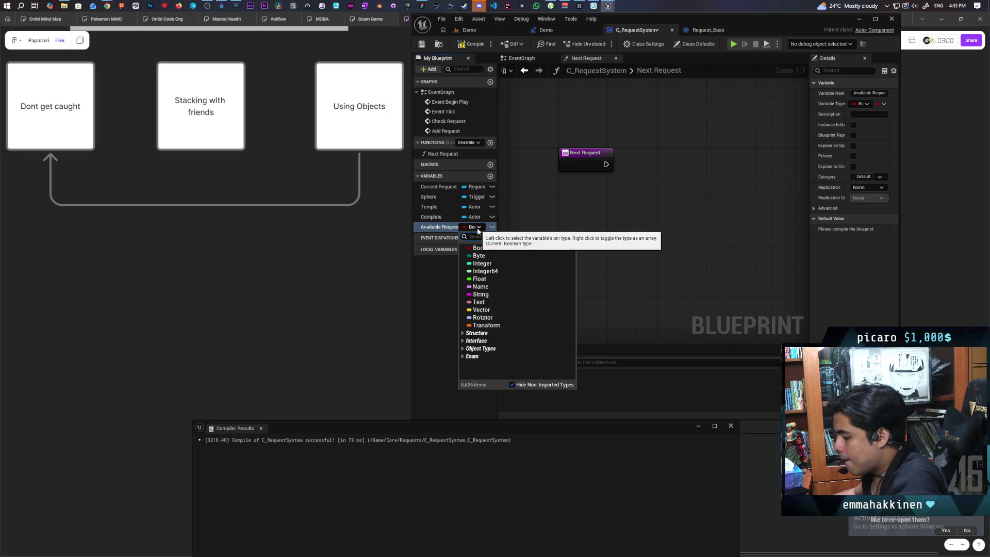
text(reque)
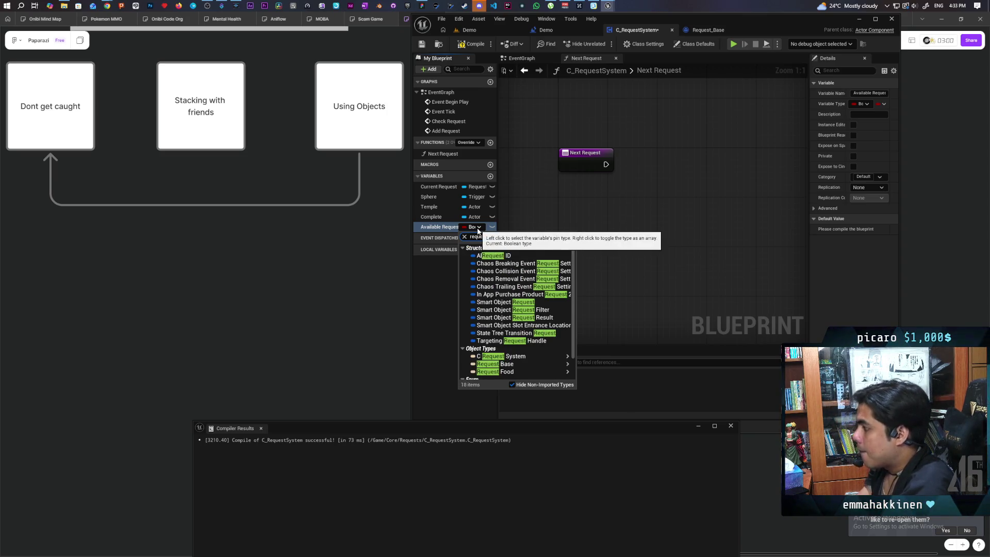
text(st)
mouse_move(536, 371)
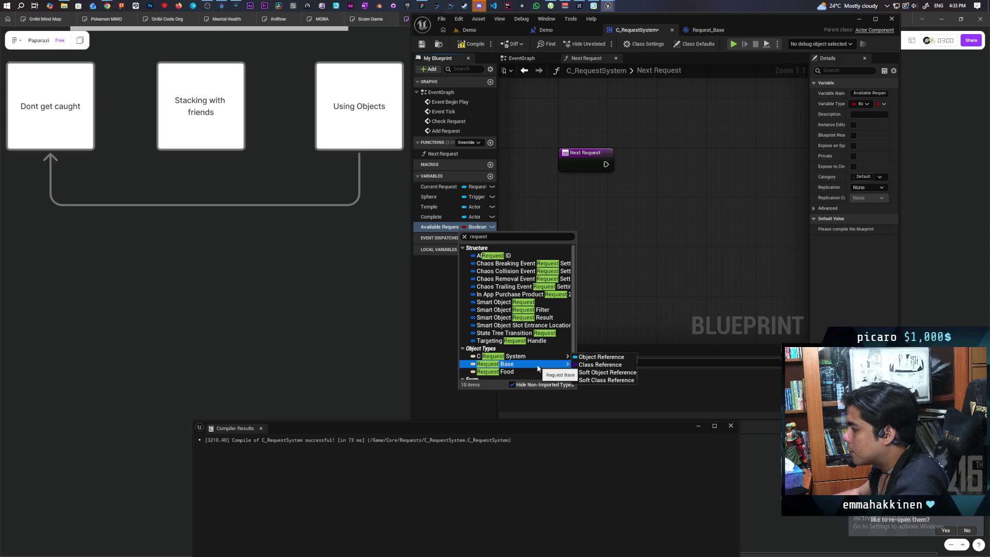
click(600, 365)
click(472, 44)
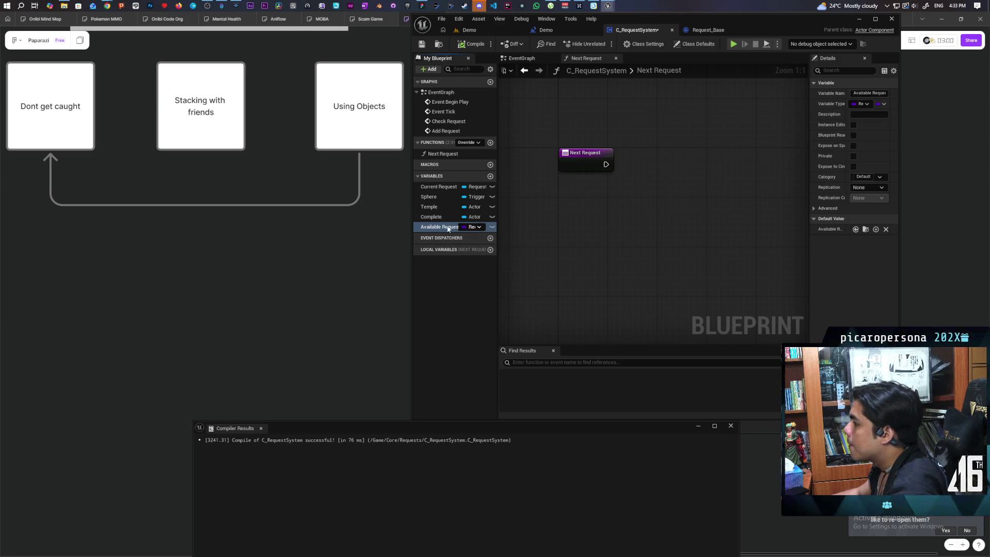
Step: Make Available Request an array, recompile, and switch to Request_Base
click(883, 103)
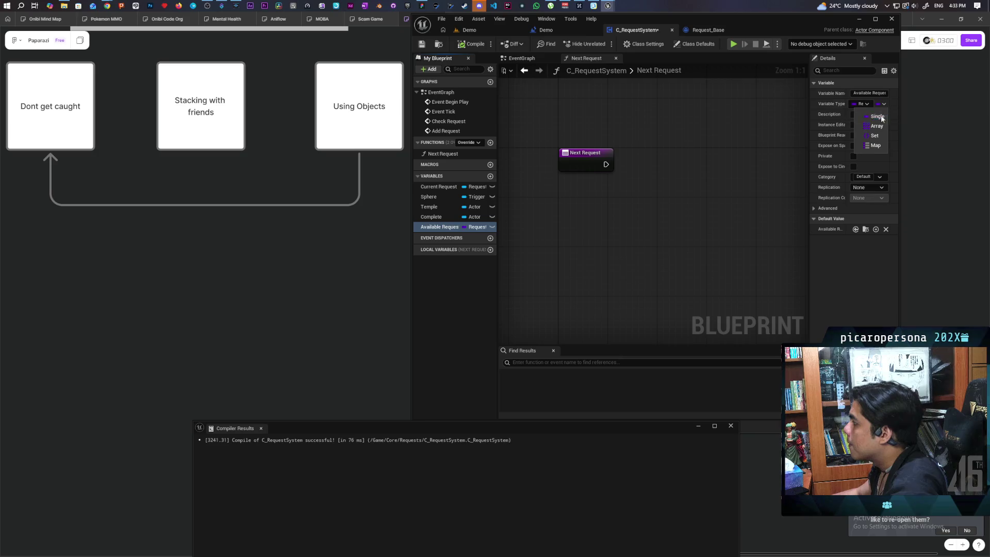
click(875, 126)
click(472, 44)
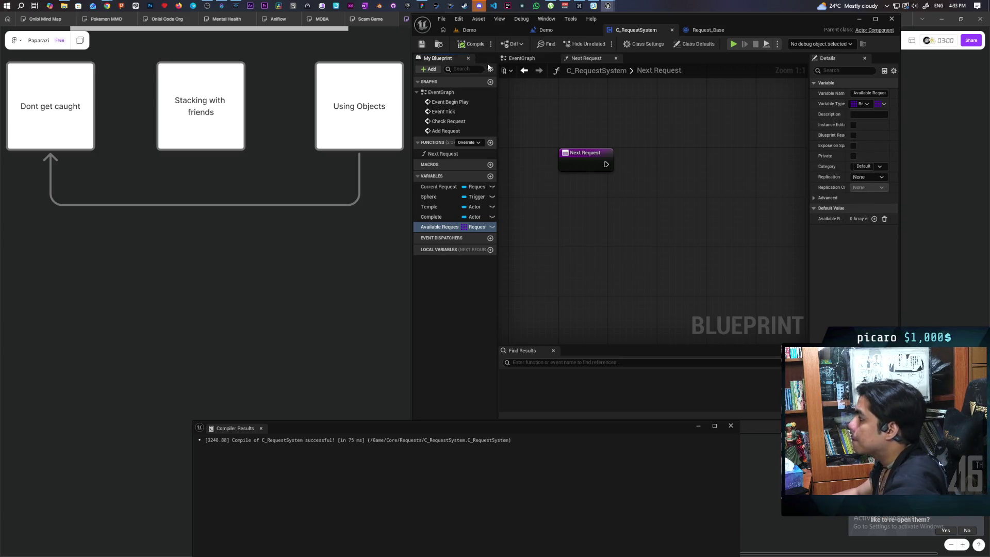
click(659, 71)
click(707, 32)
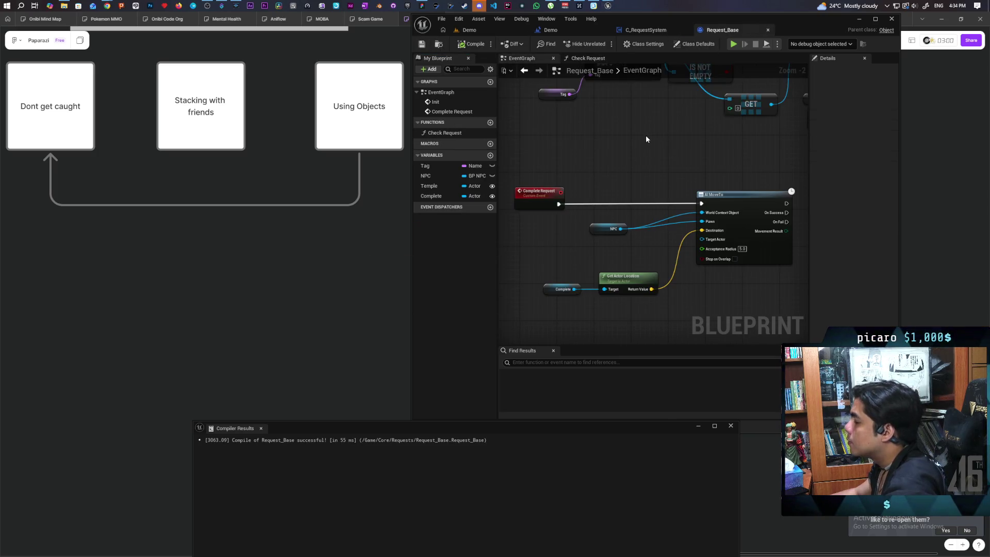
Step: Create R_Food1 as a child blueprint of Request_Base and duplicate it into further food requests
scroll(662, 133, down, 2)
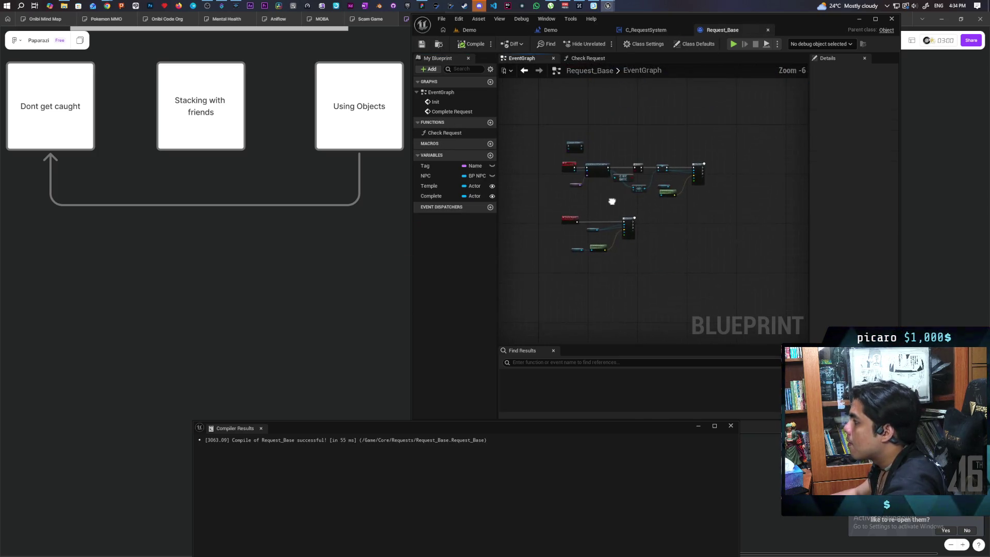
scroll(618, 204, down, 1)
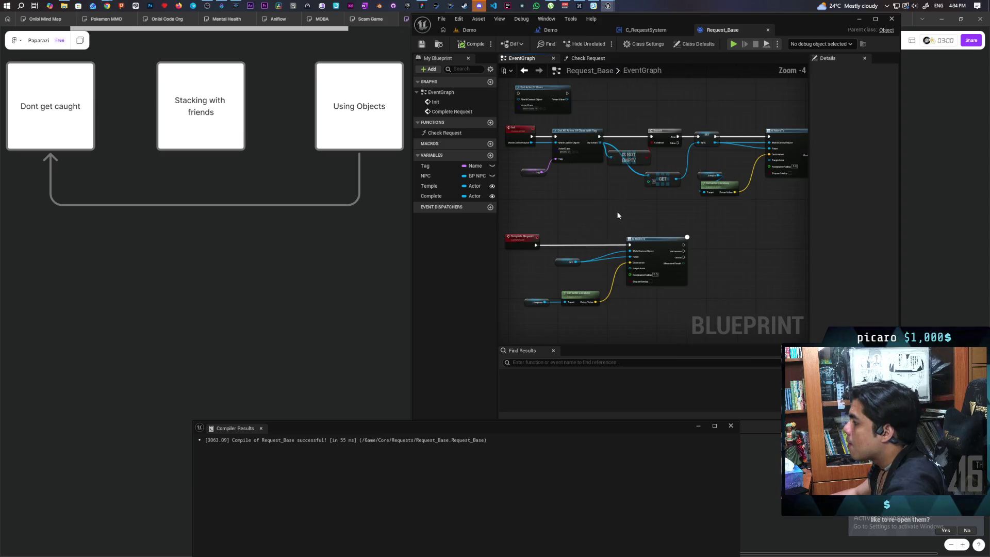
click(442, 46)
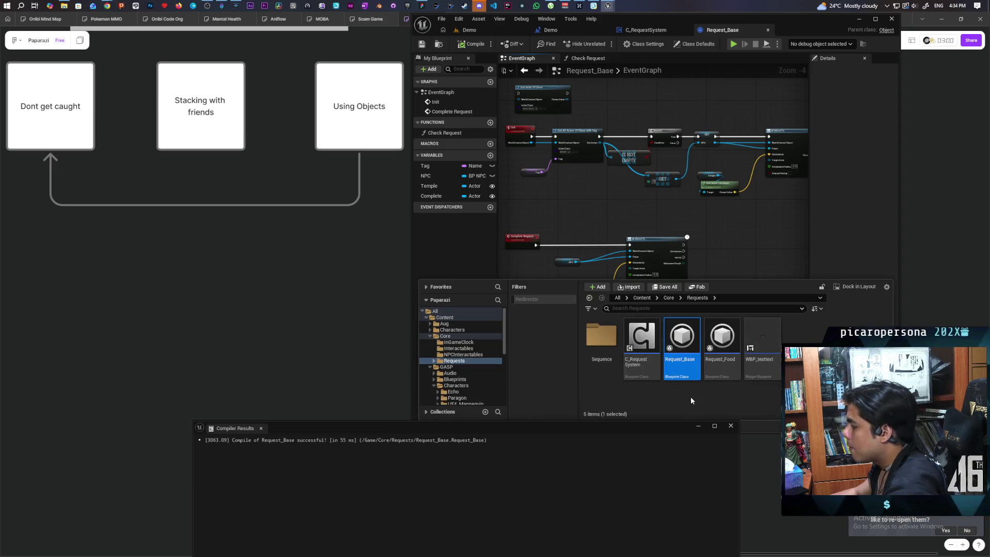
right_click(678, 347)
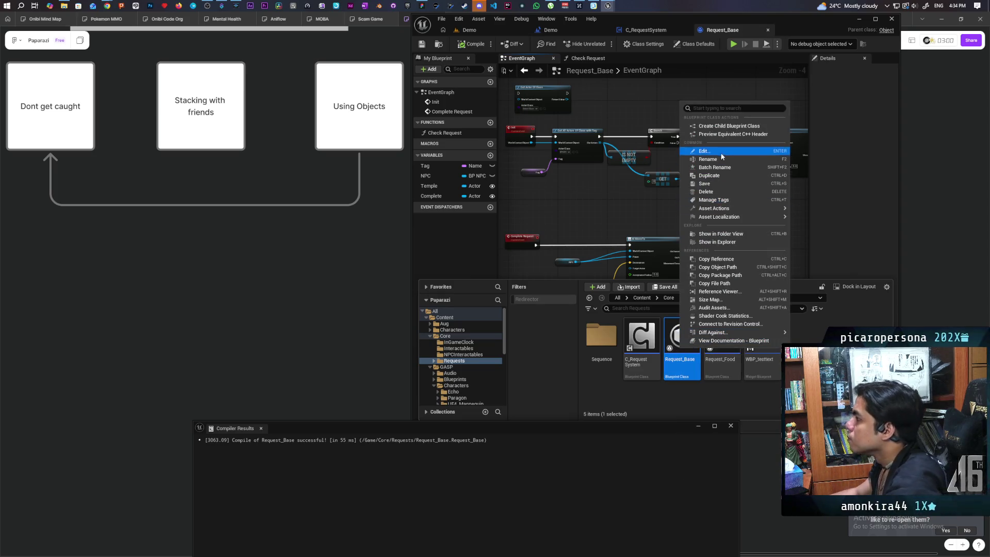
click(729, 127)
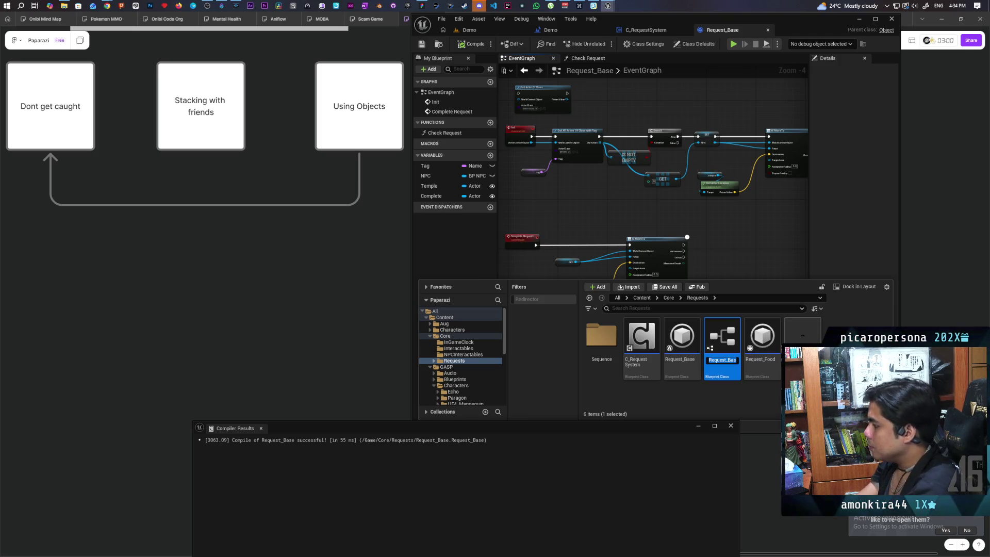
text(R_Food1)
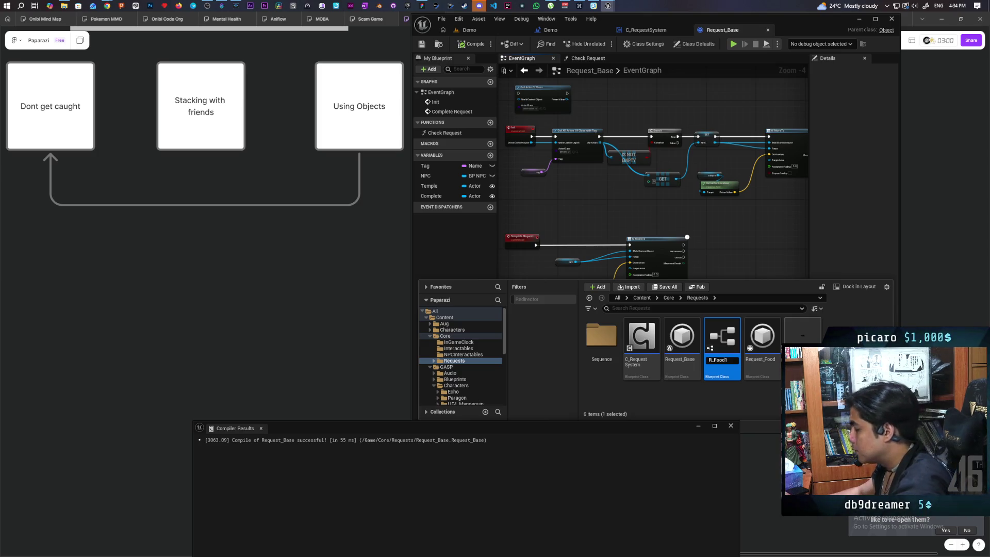
key(Return)
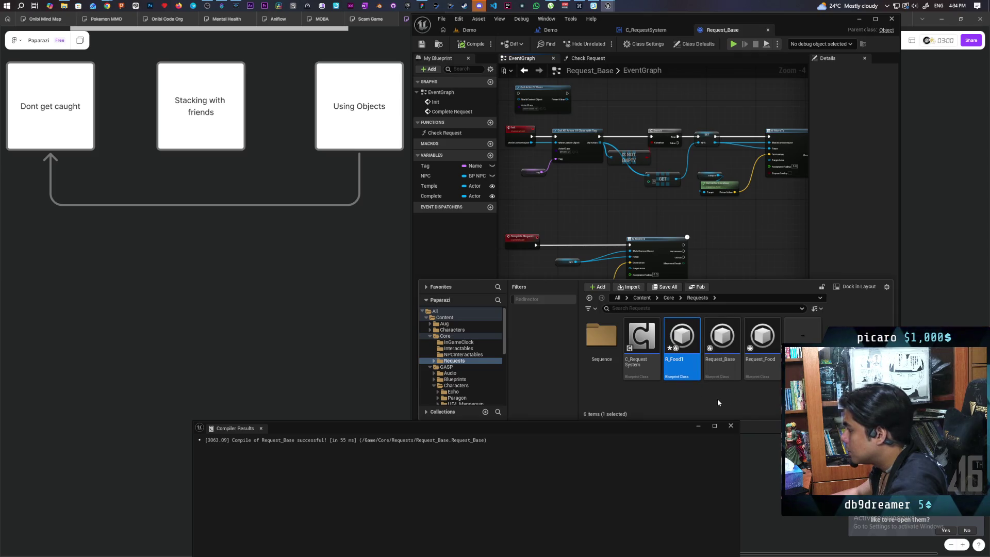
key(ctrl+d)
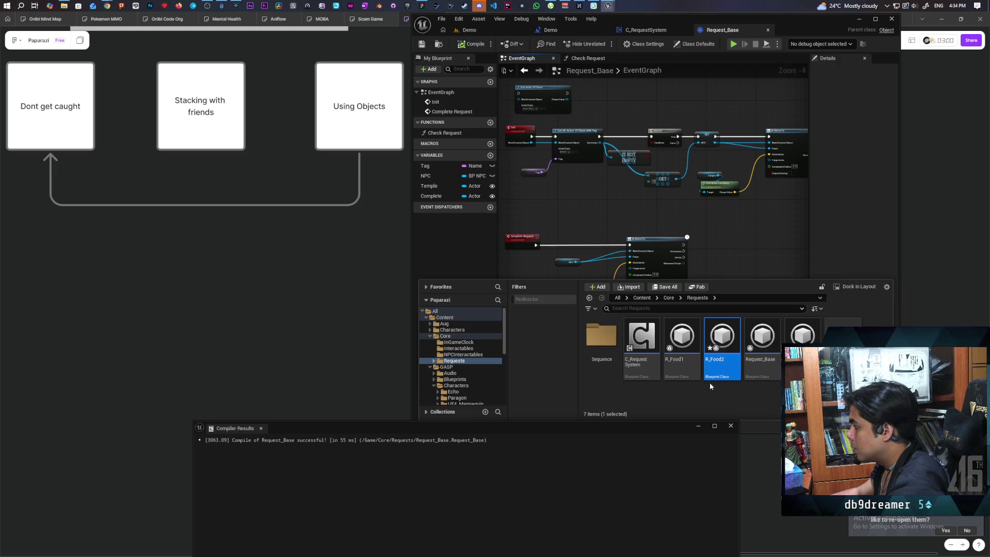
key(ctrl+d)
key(ctrl+d)
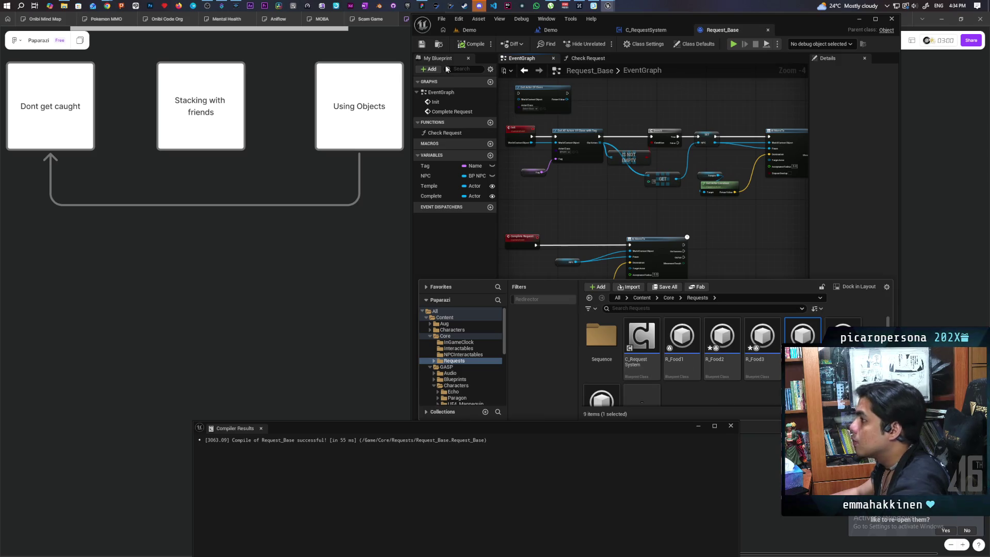
click(660, 189)
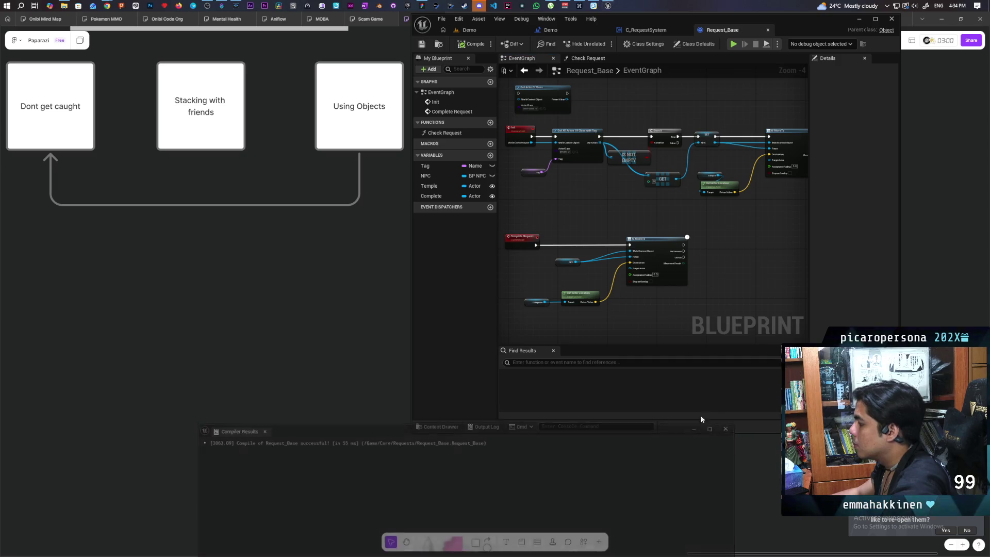
Step: Return to the Demo level, focus the view on Cube4 and select BP_NPC2
click(731, 425)
click(438, 427)
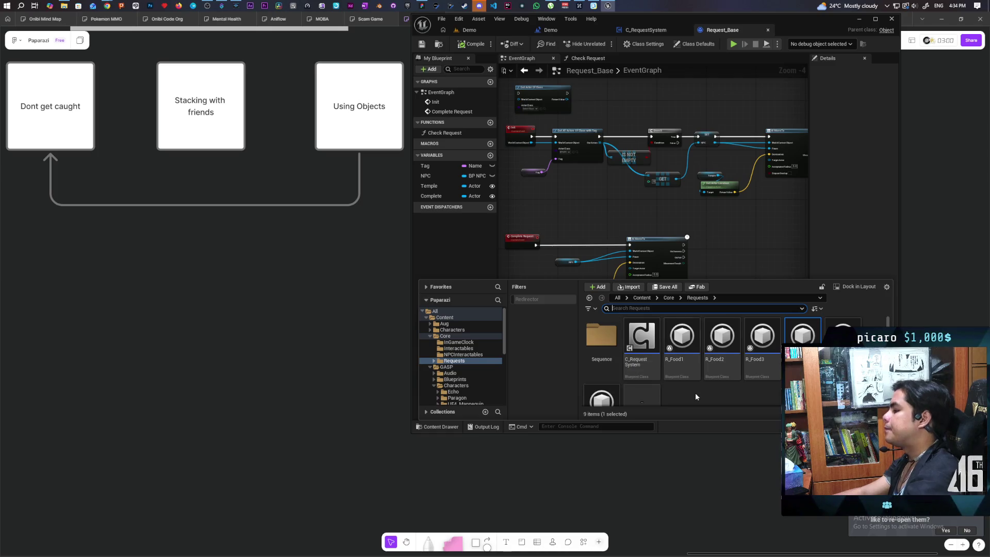
click(479, 31)
key(f)
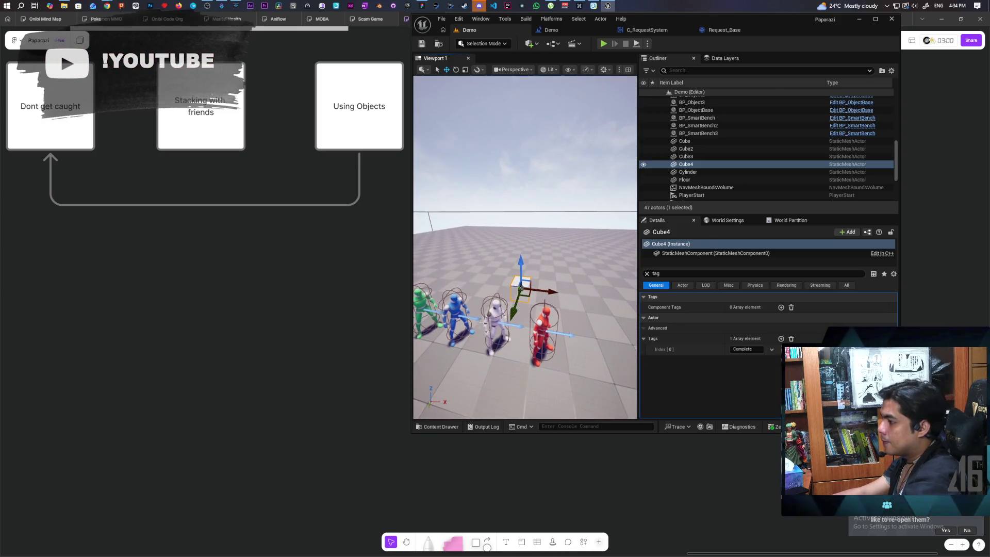
click(494, 324)
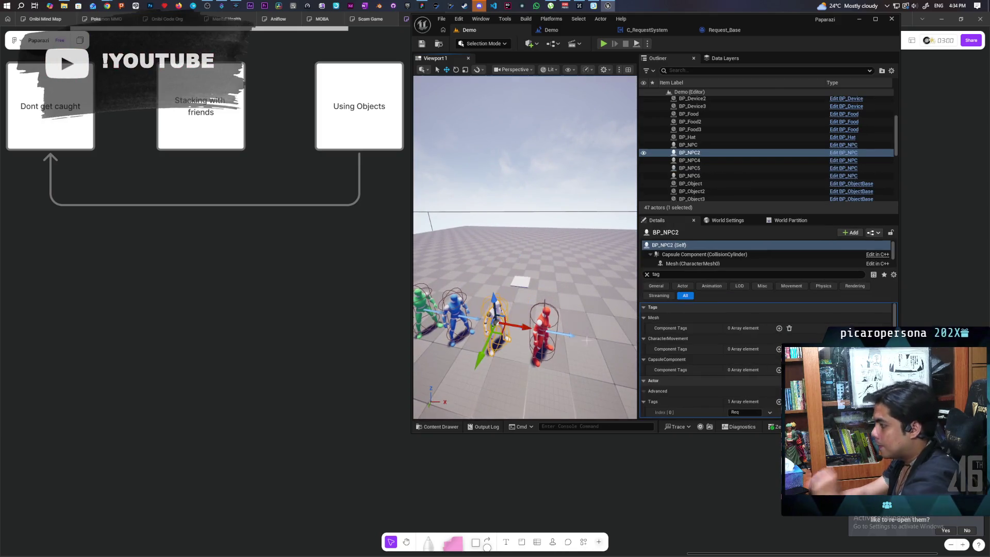
Step: Give BP_NPC2 the actor tag Food1 and BP_NPC4 the tag Food2
click(740, 411)
text(Red)
key(BackSpace)
key(BackSpace)
key(BackSpace)
text(Food)
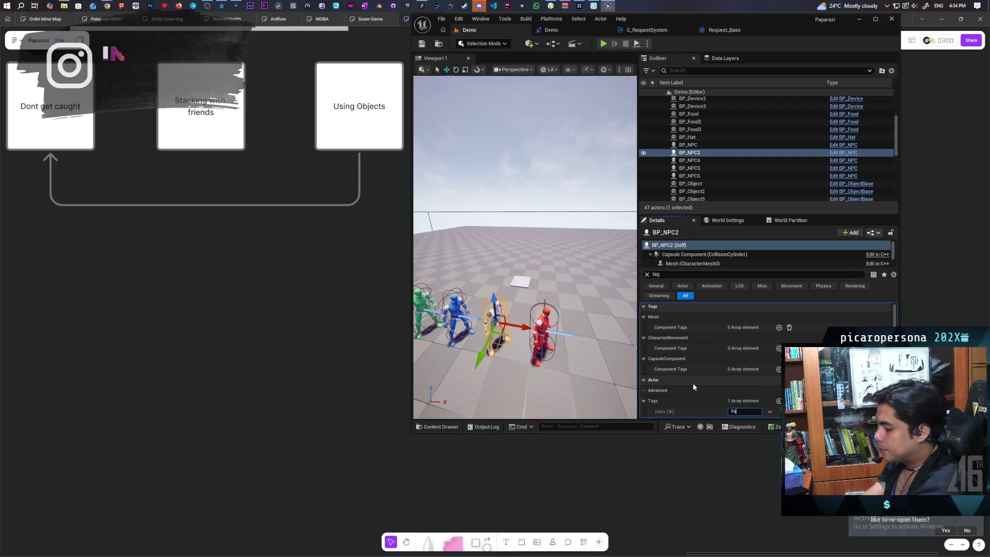
text(1)
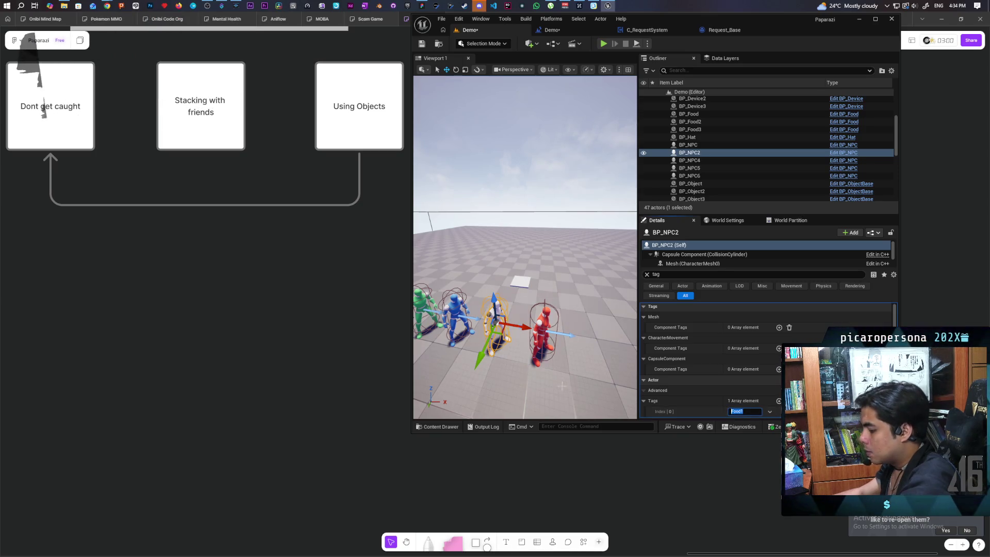
click(690, 160)
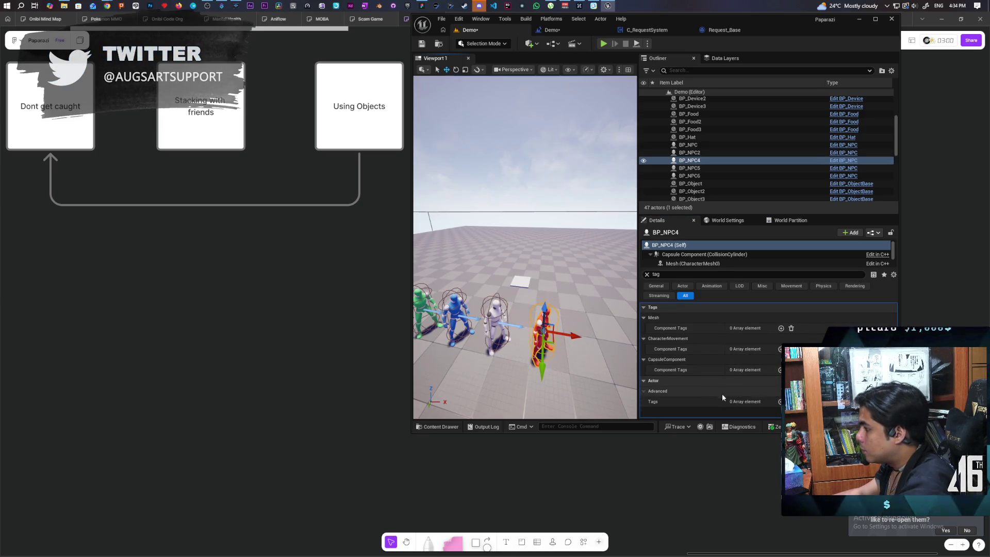
click(780, 401)
text(Food)
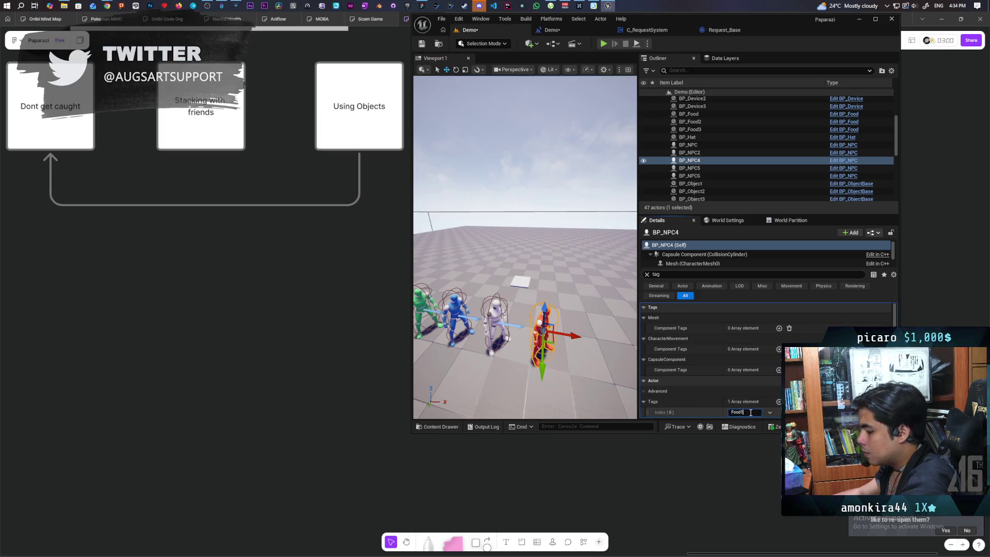
key(BackSpace)
text(2)
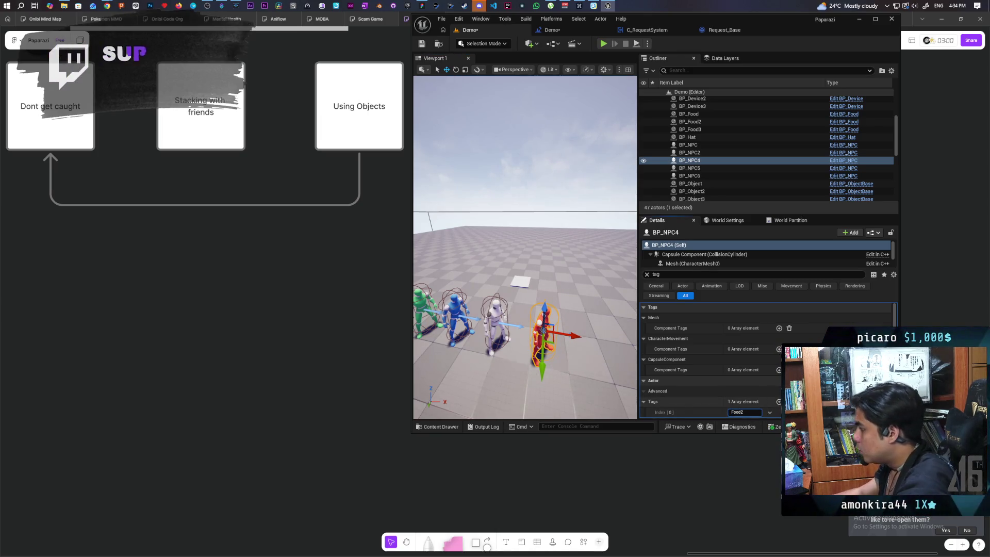
key(Return)
Step: Tag BP_NPC5 with Food3 and BP_NPC6 with Food4
click(454, 304)
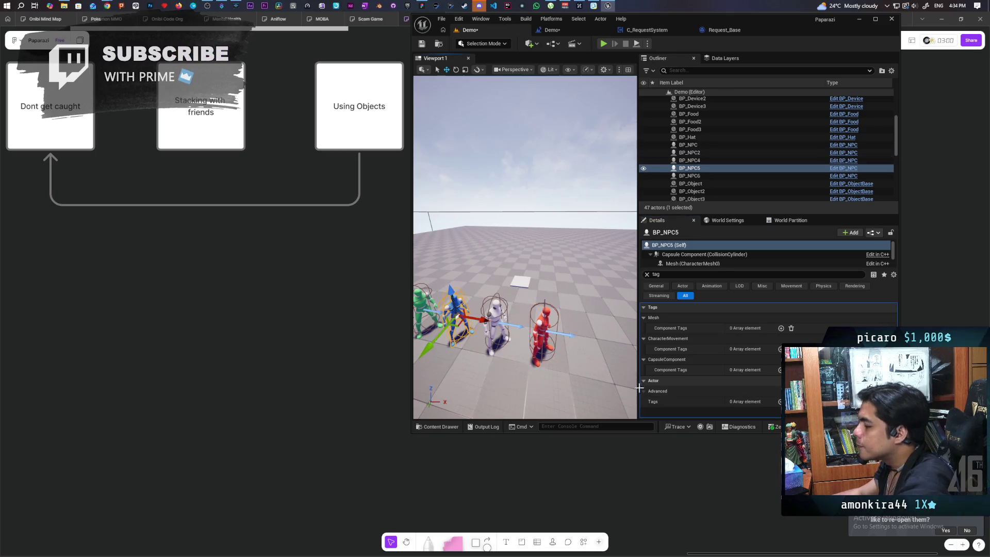
click(779, 402)
text(Food3)
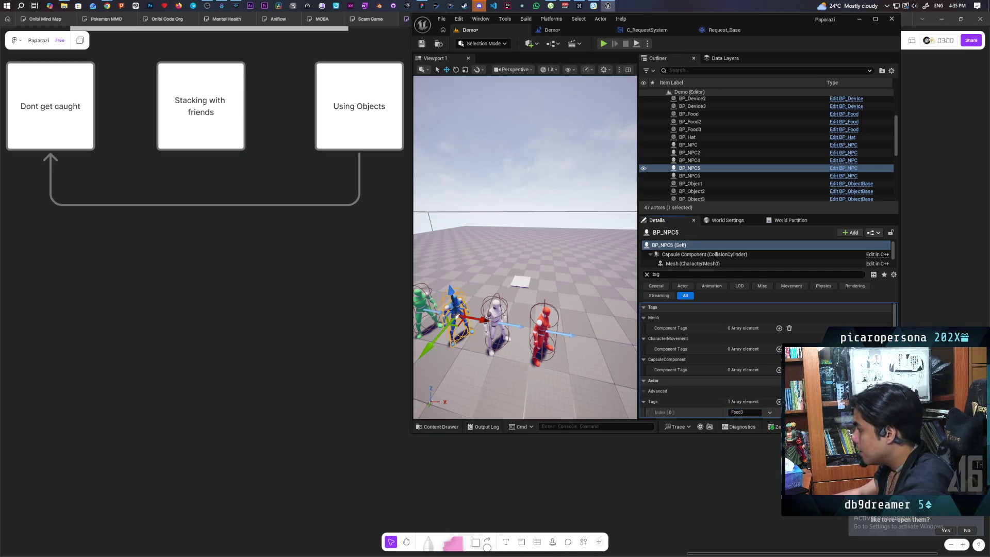
click(428, 310)
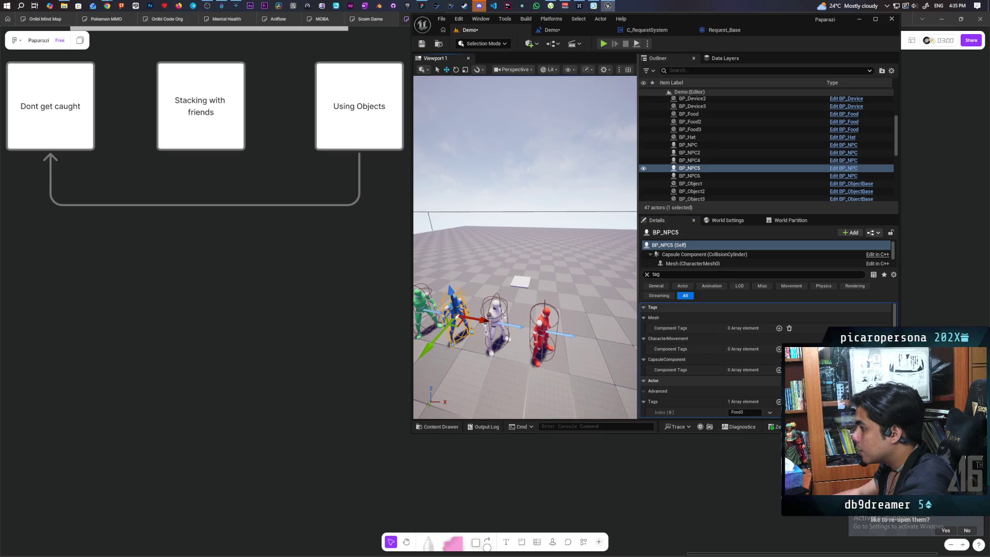
click(781, 402)
text(Food1)
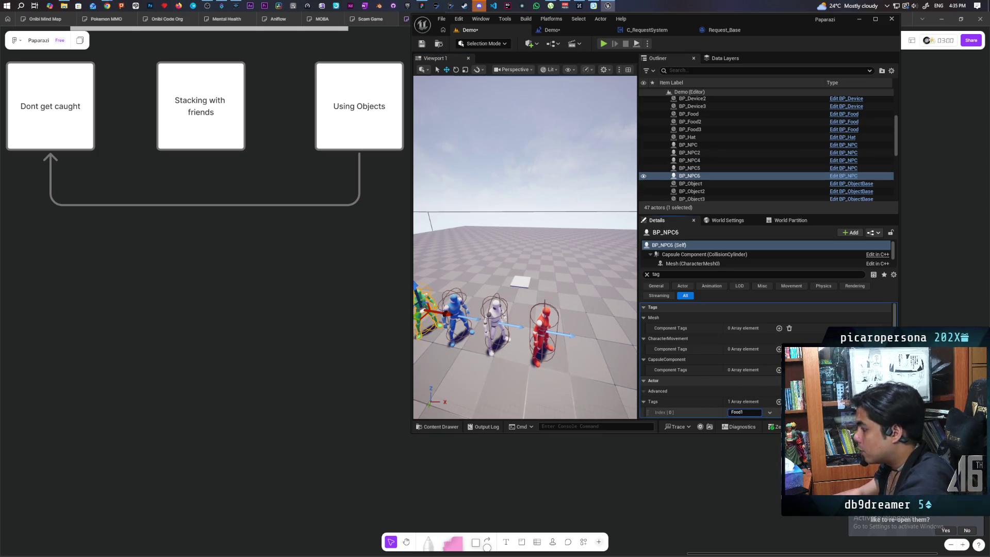
key(BackSpace)
text(4)
key(Return)
Step: Verify the BP_NPC5 and BP_NPC4 tags, save the Demo level, and switch to Request_Base
click(456, 305)
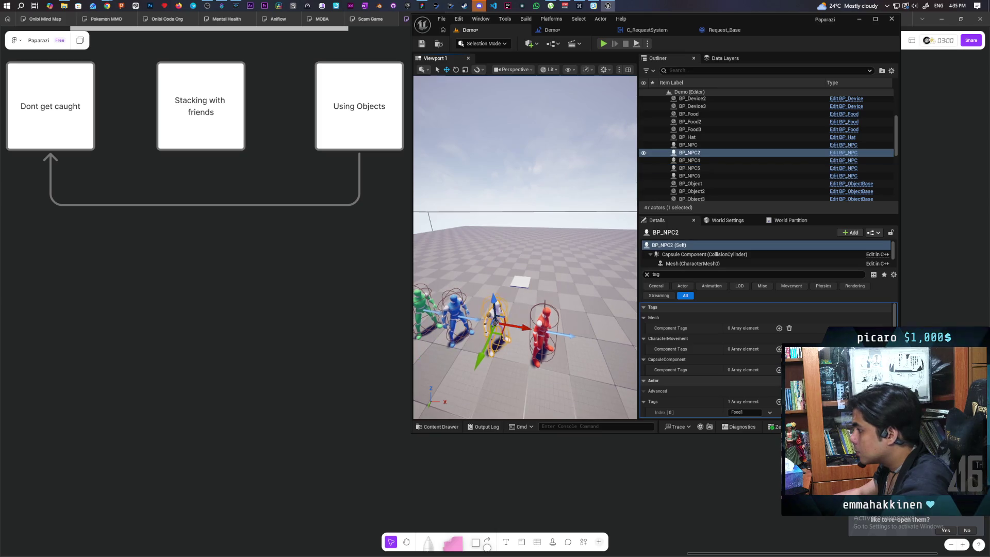
click(541, 330)
click(422, 44)
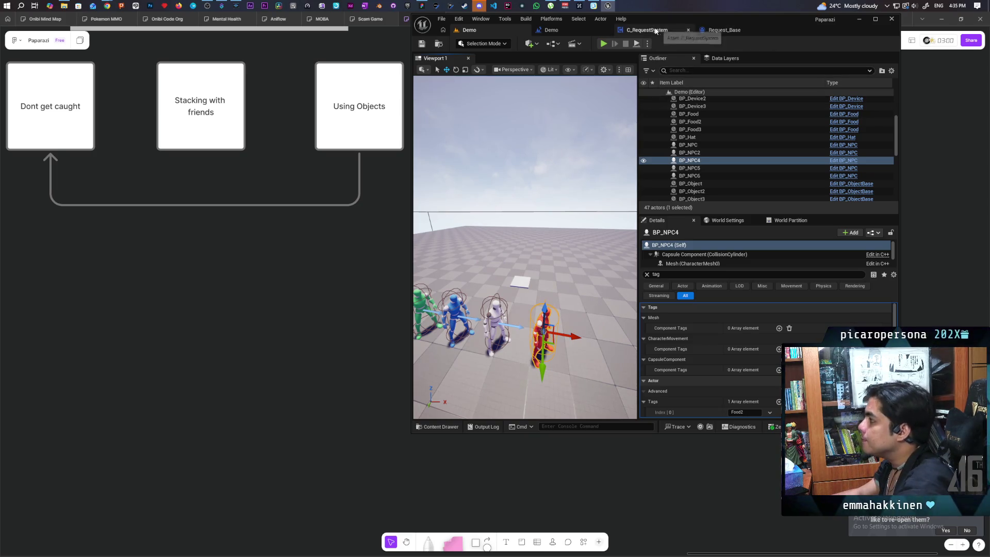
click(724, 31)
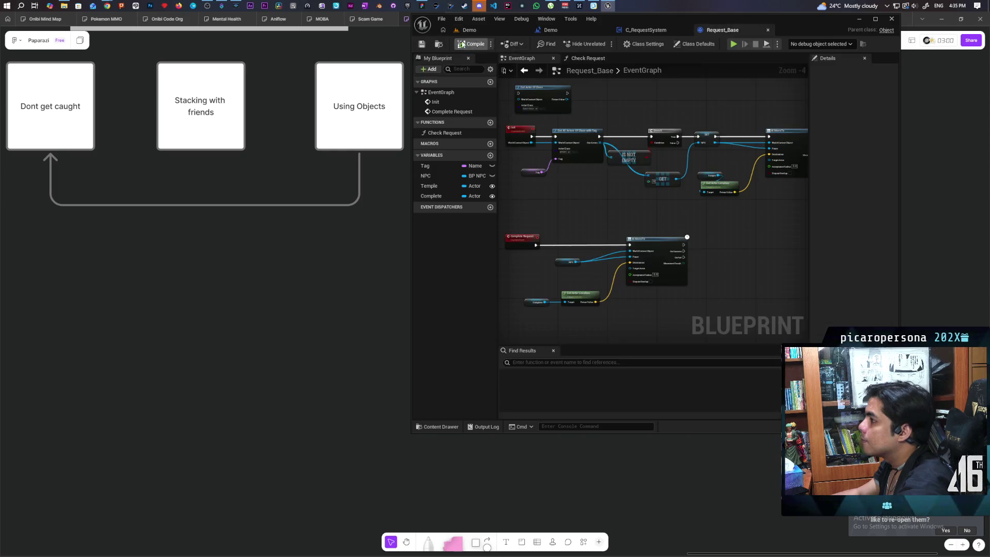
Step: Set R_Food1's Tag default to Food1
key(ctrl+space)
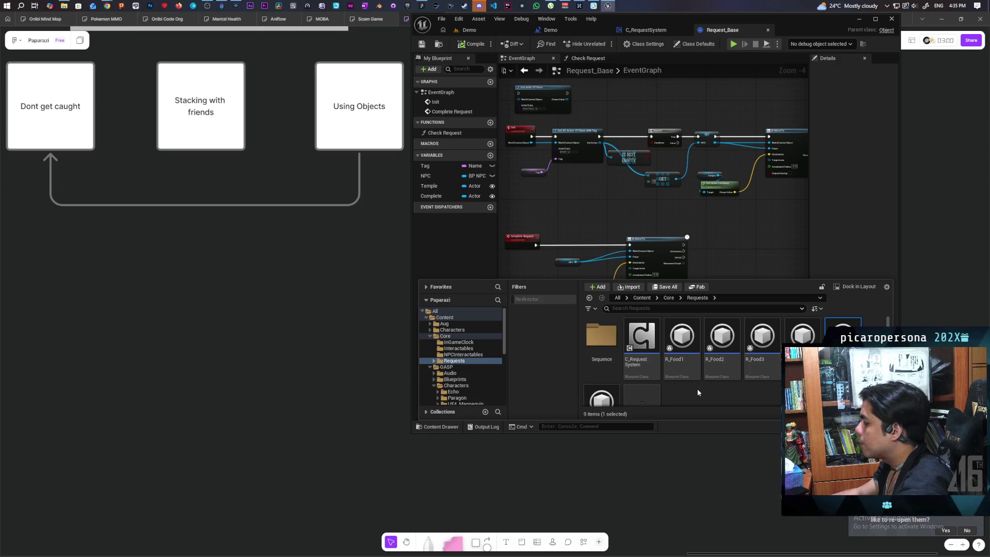
double_click(685, 337)
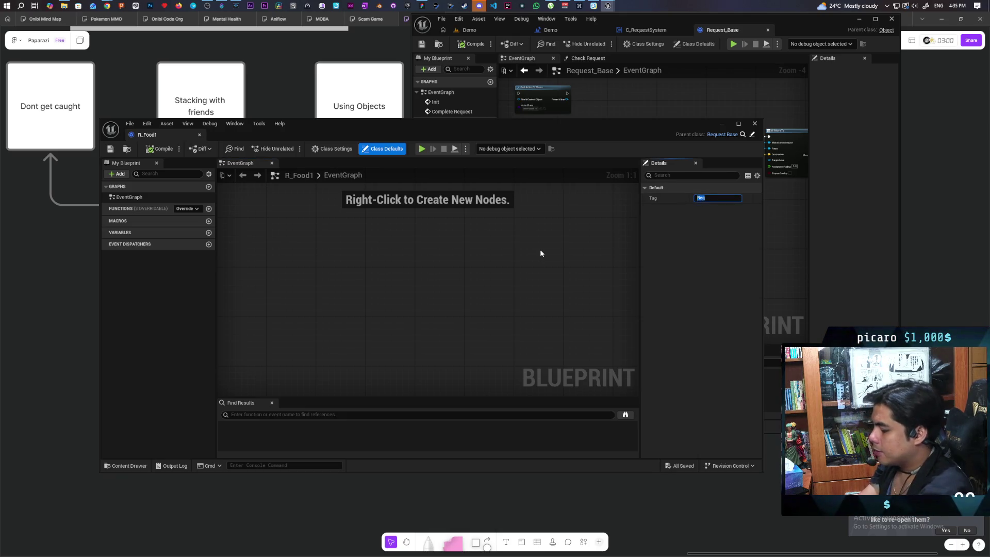
text(Food1)
key(Return)
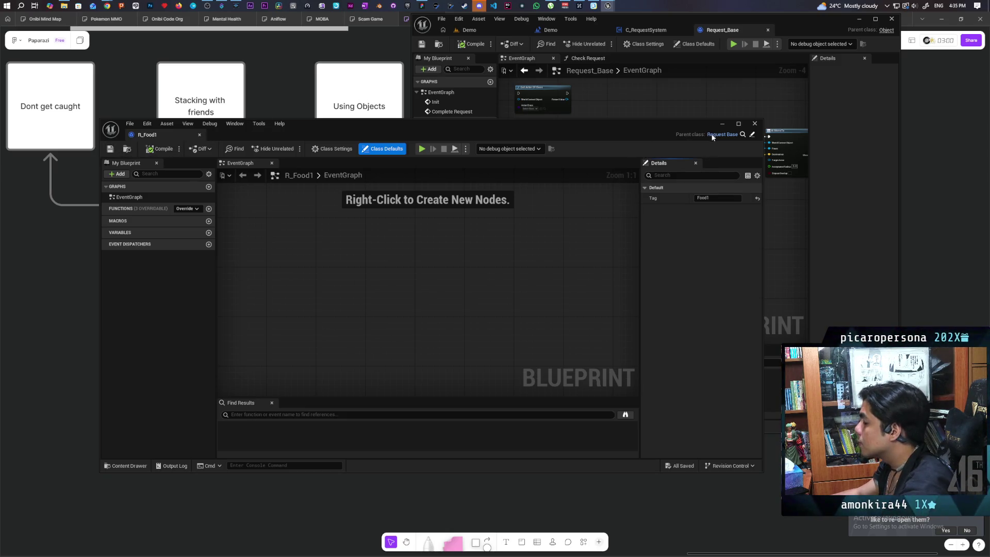
mouse_move(688, 124)
mouse_down()
mouse_move(559, 214)
mouse_move(718, 87)
mouse_up()
Step: Set R_Food2's Tag default to Food2
click(153, 427)
click(438, 347)
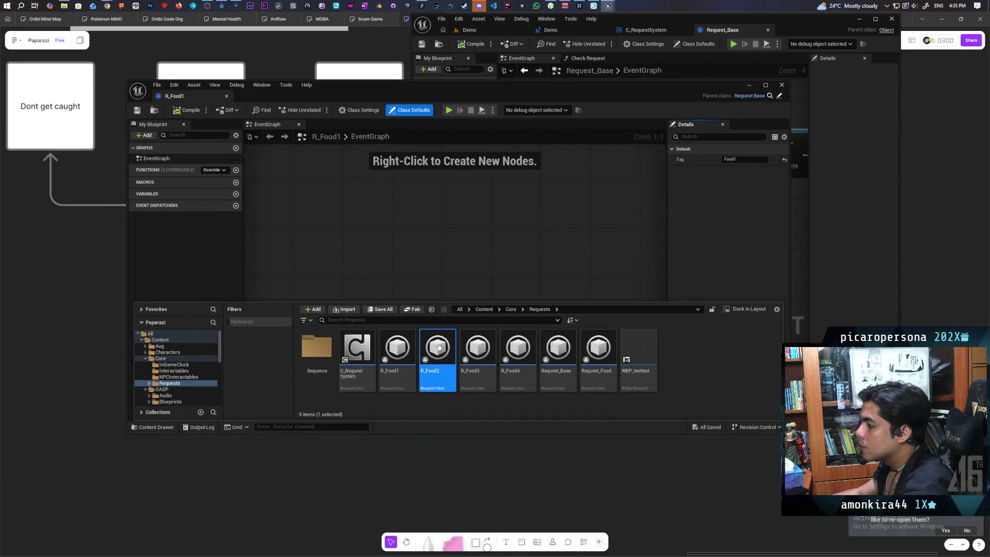
double_click(438, 347)
click(431, 161)
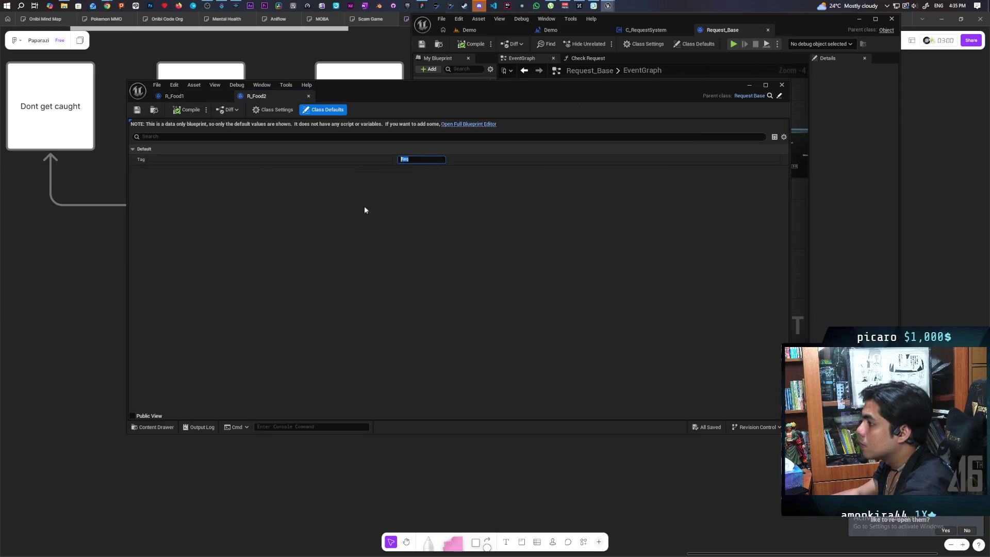
text(Food)
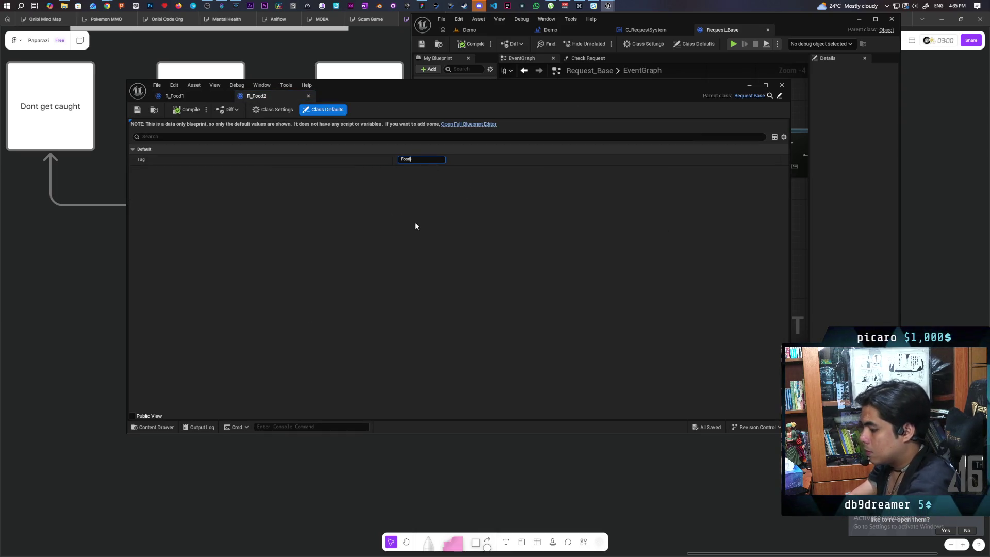
text(2)
key(Return)
Step: Set R_Food3's Tag default to Food3
click(154, 427)
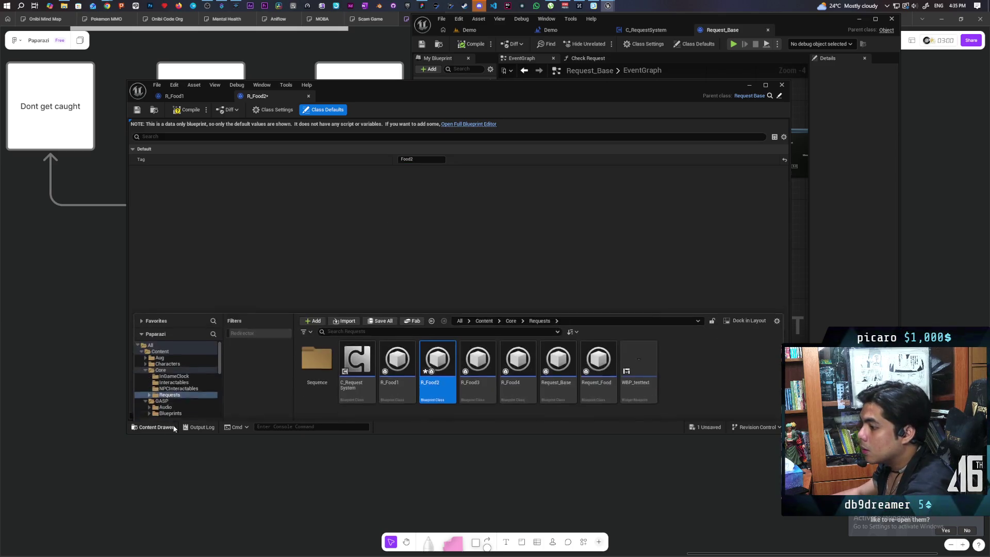
double_click(475, 364)
click(412, 159)
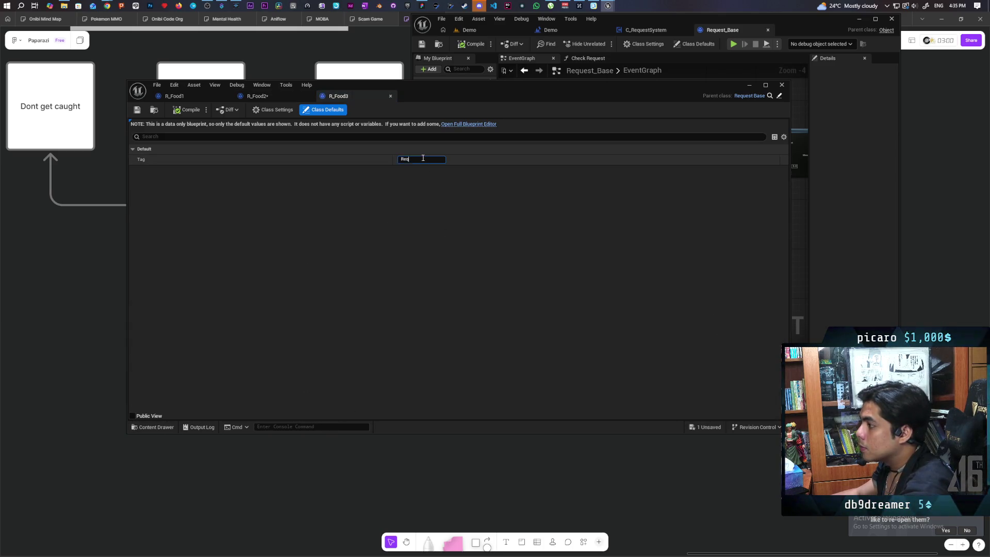
key(Return)
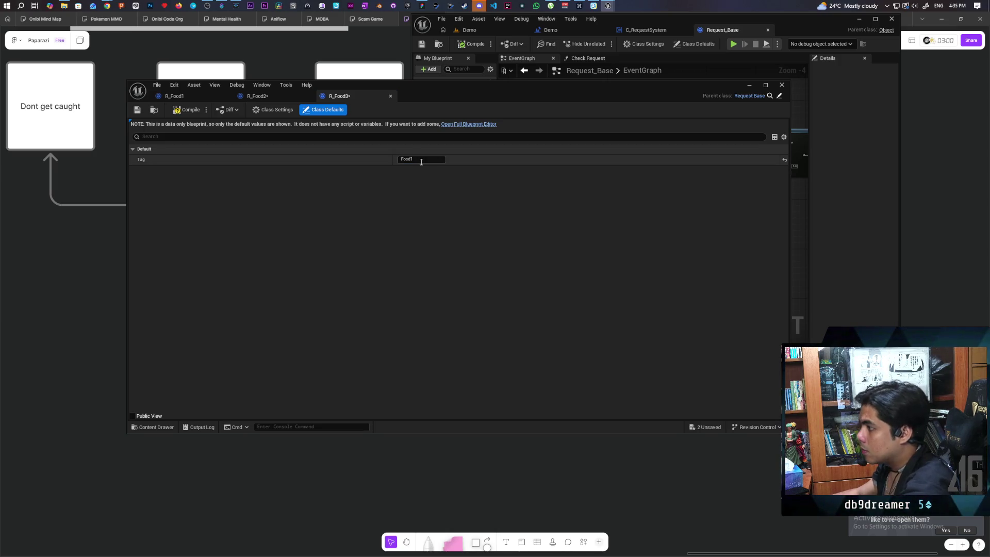
text(Food3)
key(Return)
Step: Set R_Food4's Tag default to Food4
click(154, 427)
double_click(517, 355)
click(419, 159)
text(Food1)
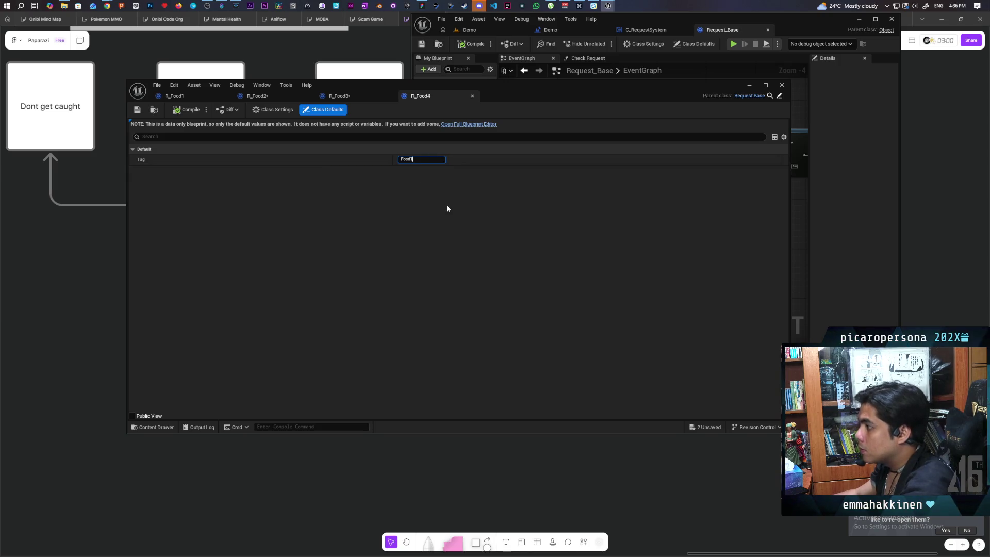
key(BackSpace)
text(4)
key(Return)
Step: Save all the request blueprints, review their tags, and minimize the blueprint window
key(ctrl+shift+s)
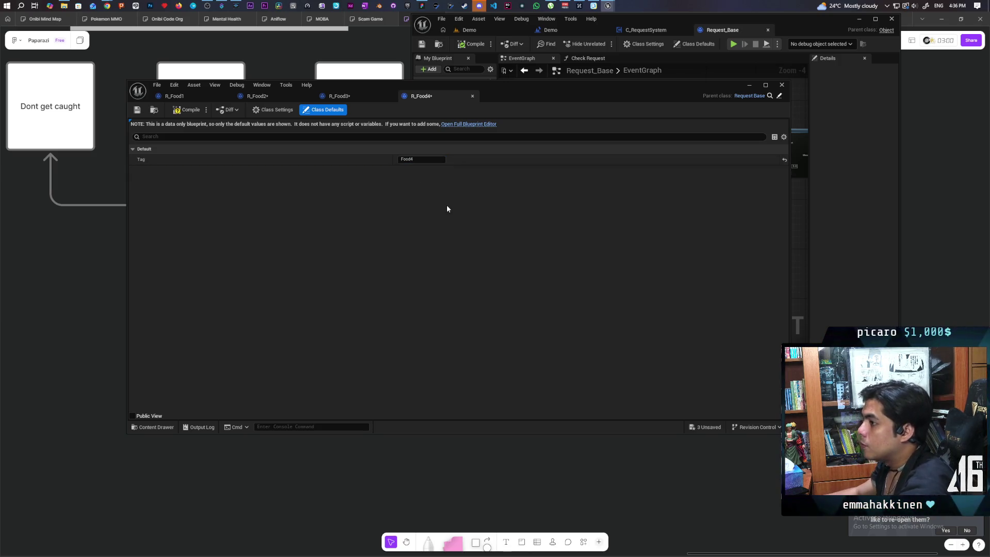
click(338, 96)
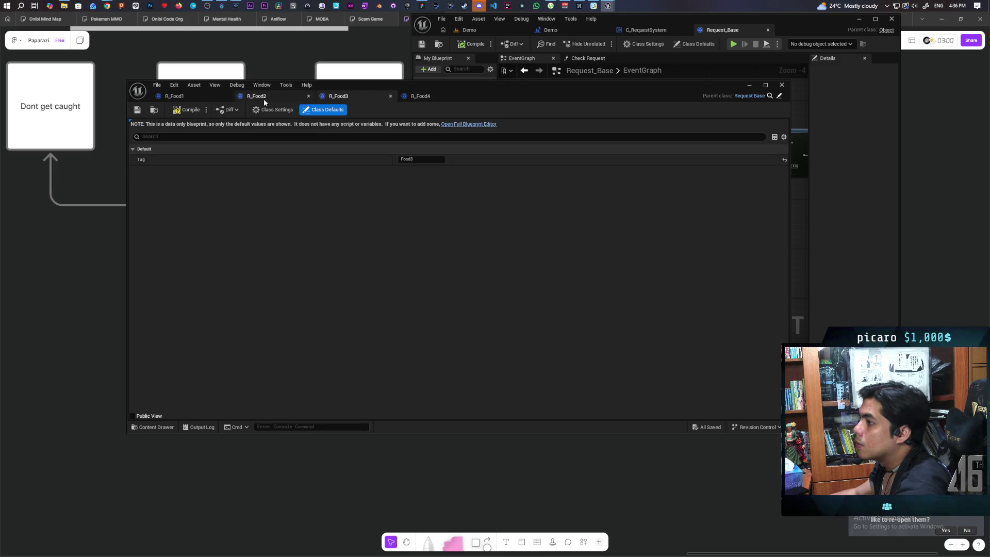
click(271, 96)
click(191, 96)
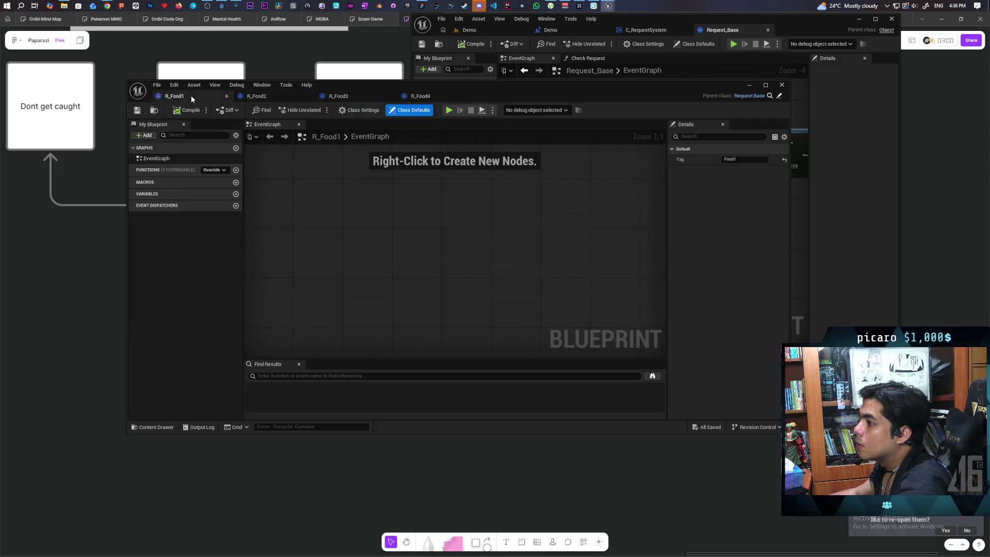
click(751, 86)
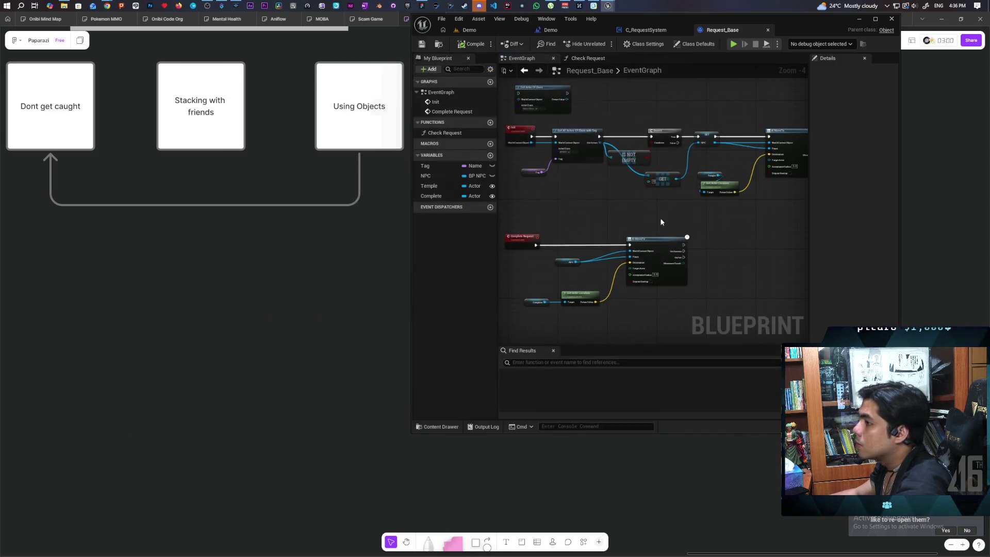
Step: In C_RequestSystem, add entries to the Available Requests default array and widen the Details panel
click(634, 29)
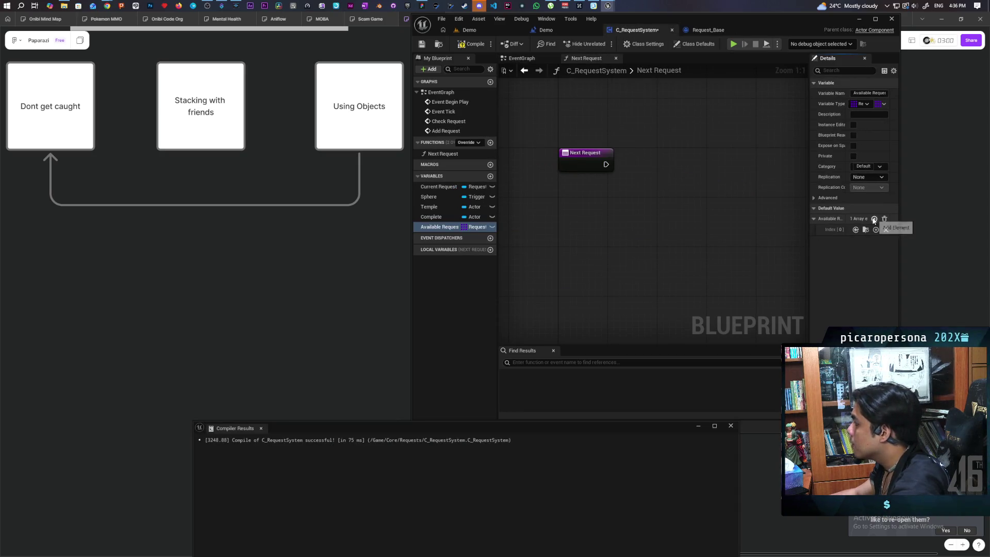
click(874, 219)
click(874, 218)
click(874, 219)
click(875, 219)
mouse_move(809, 240)
mouse_down()
mouse_move(630, 247)
mouse_move(364, 409)
mouse_up()
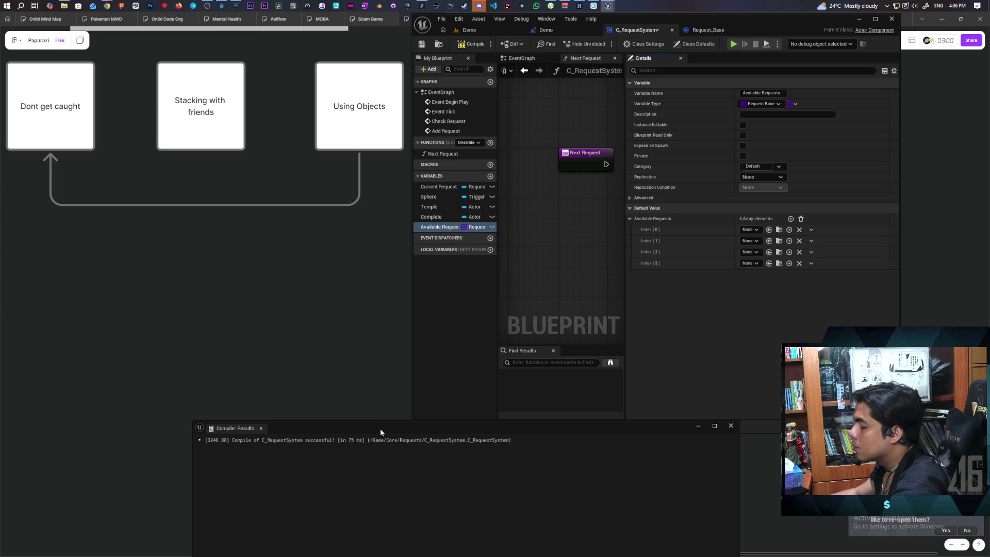
click(697, 426)
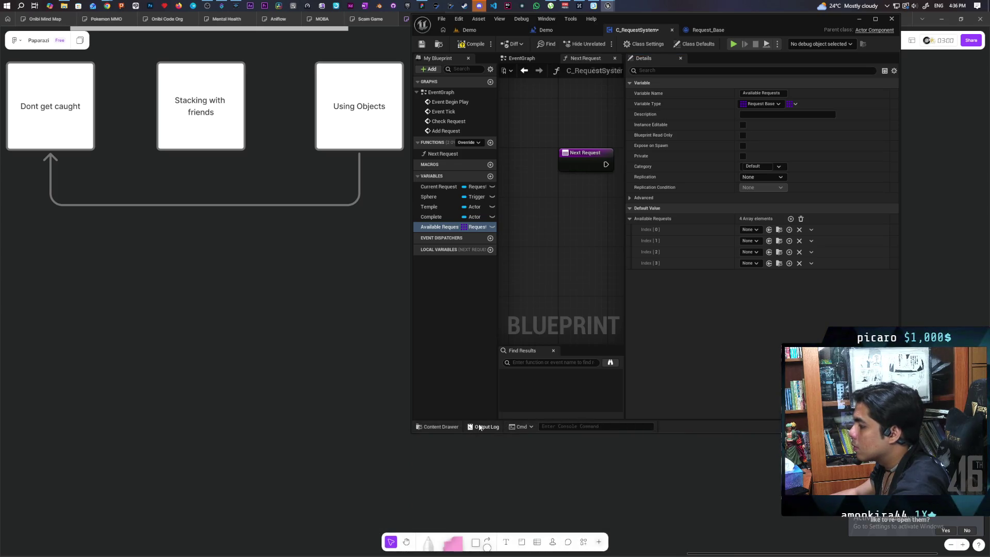
click(439, 427)
Step: Drag R_Food1–R_Food4 into Available Requests, clear the array, then drag them in again
click(682, 340)
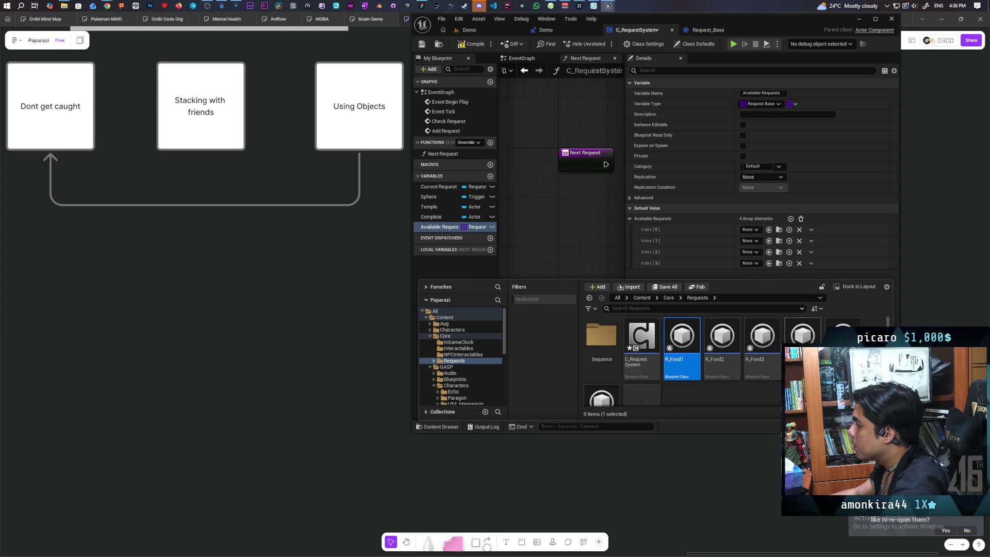
shift+click(803, 338)
mouse_move(681, 346)
mouse_down()
mouse_move(741, 242)
mouse_move(772, 218)
mouse_up()
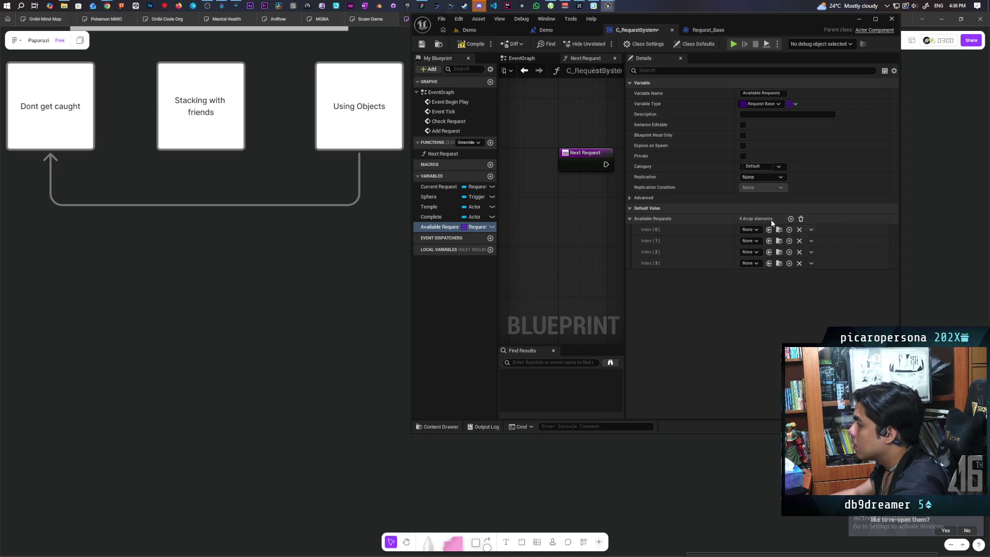
click(800, 219)
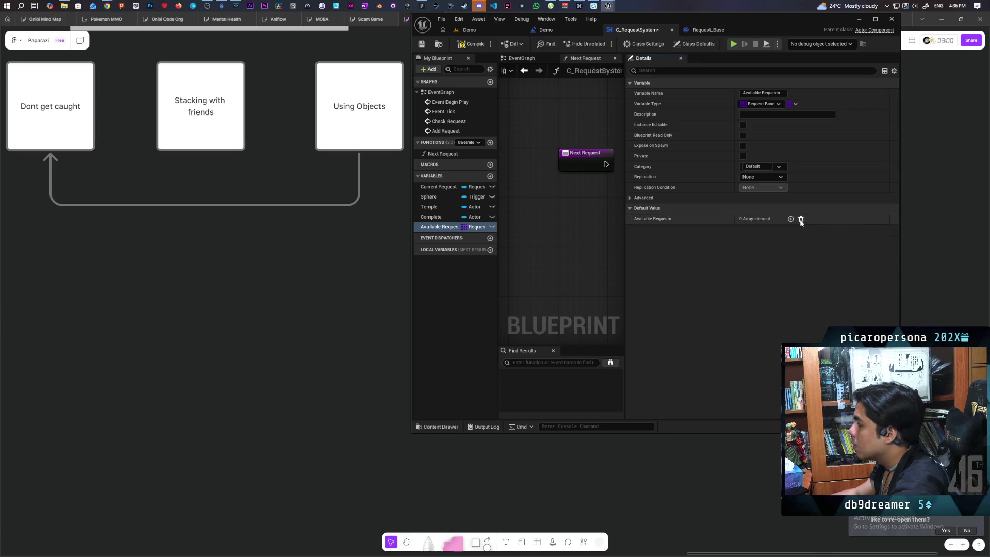
click(440, 428)
mouse_move(632, 314)
mouse_down()
mouse_move(768, 343)
mouse_move(756, 219)
mouse_up()
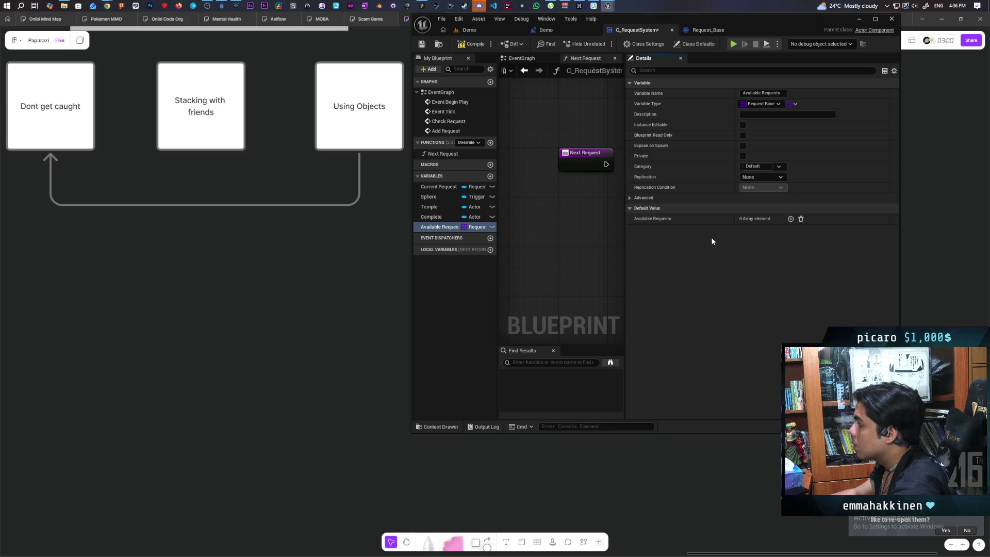
Step: Add an element to Available Requests and set Index 0 to R_Food1
click(438, 427)
click(682, 341)
drag(682, 341, 750, 219)
click(791, 219)
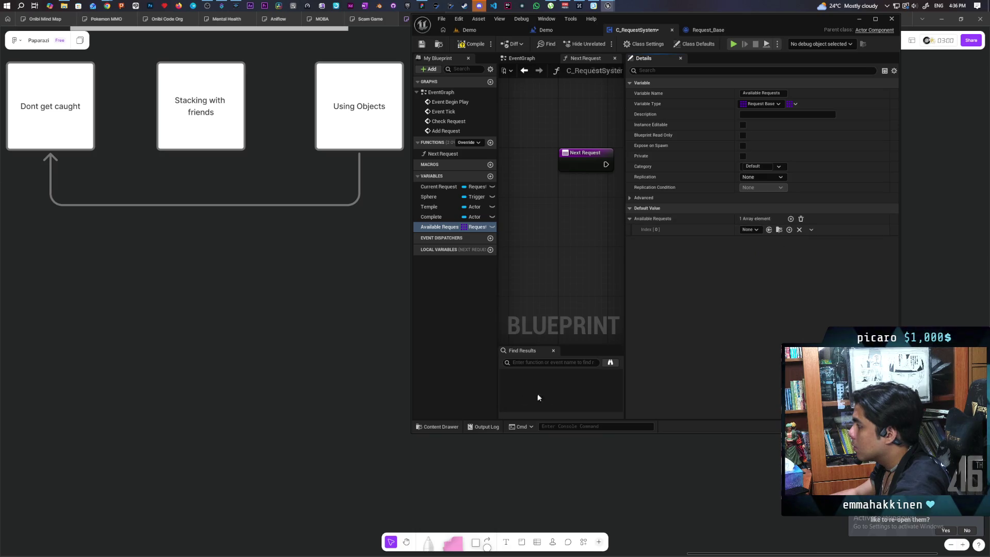
click(438, 427)
mouse_move(682, 341)
mouse_down()
mouse_move(767, 246)
mouse_move(753, 230)
mouse_up()
click(456, 426)
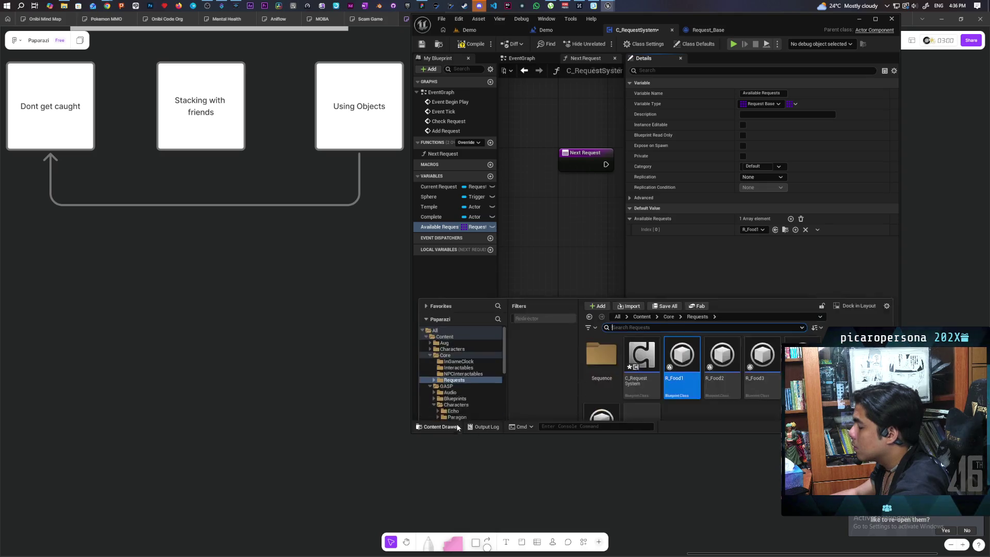
click(791, 218)
Step: Add three more elements and fill Index 1–3 with R_Food2, R_Food3 and R_Food4
click(791, 219)
click(427, 427)
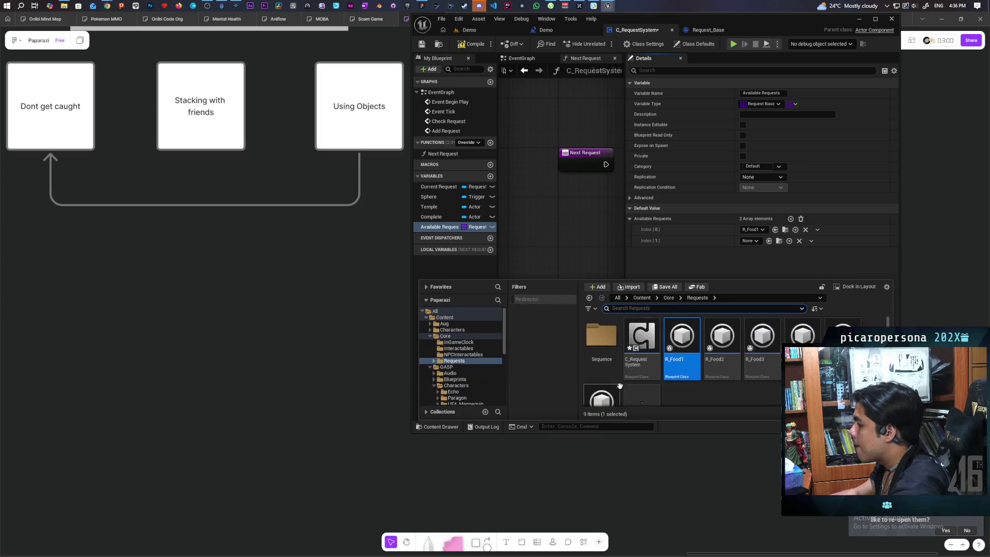
drag(720, 340, 753, 242)
click(790, 219)
click(791, 219)
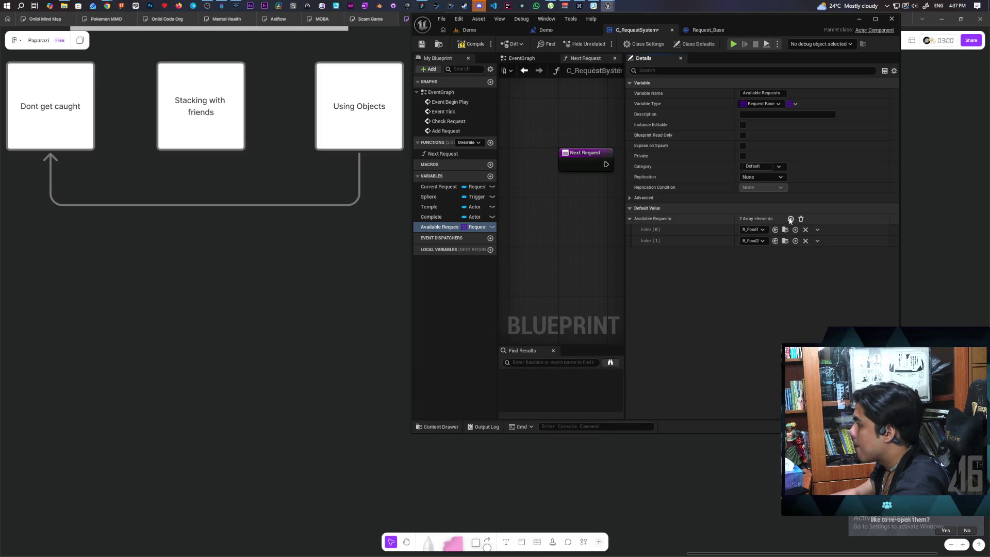
click(427, 427)
drag(763, 353, 755, 253)
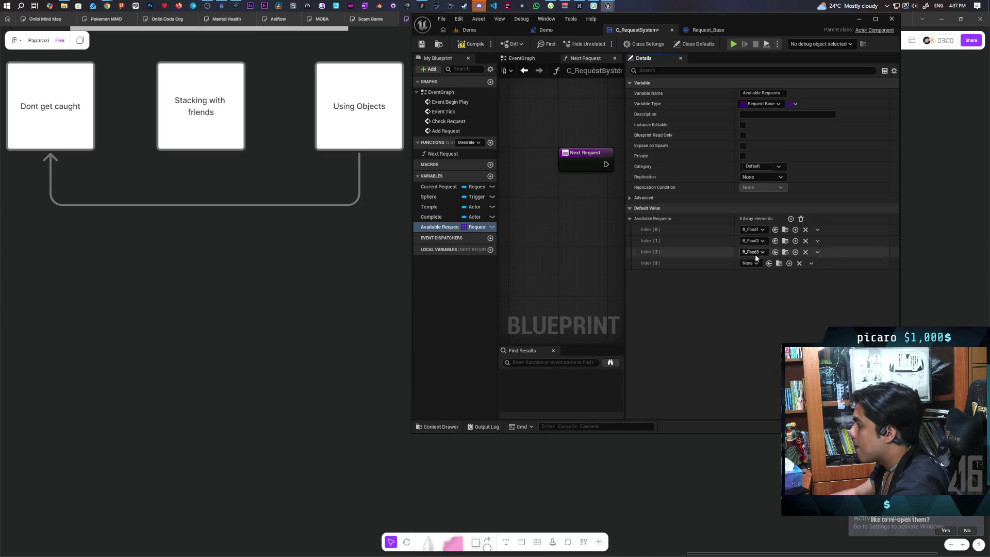
click(437, 427)
drag(803, 340, 752, 263)
Step: Save C_RequestSystem and widen the graph panel beside the details
key(ctrl+s)
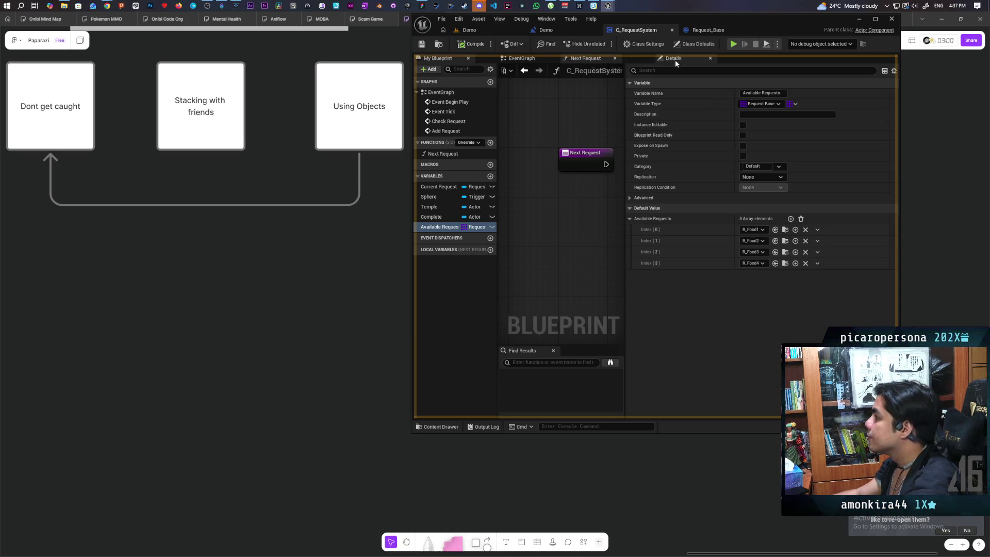
drag(624, 78, 800, 78)
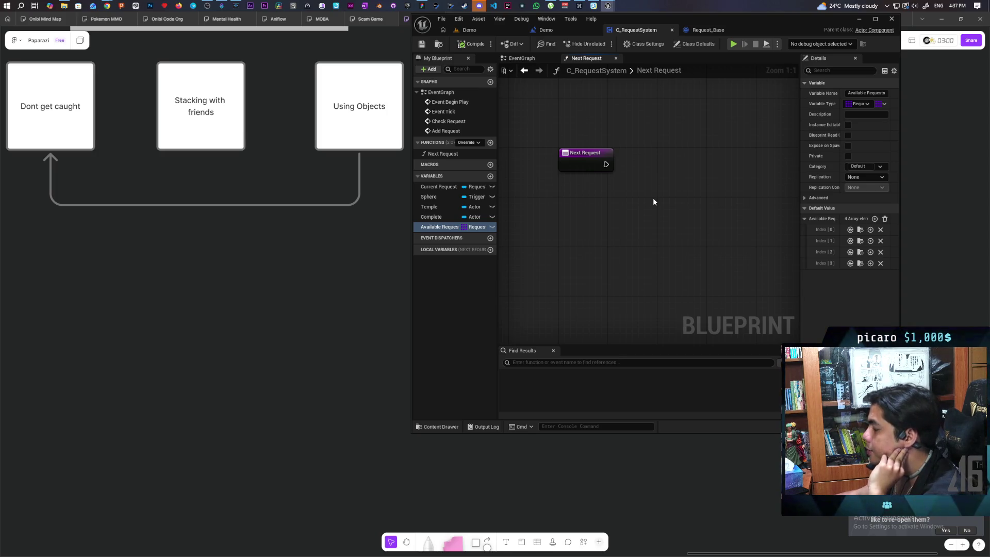
drag(633, 218, 597, 242)
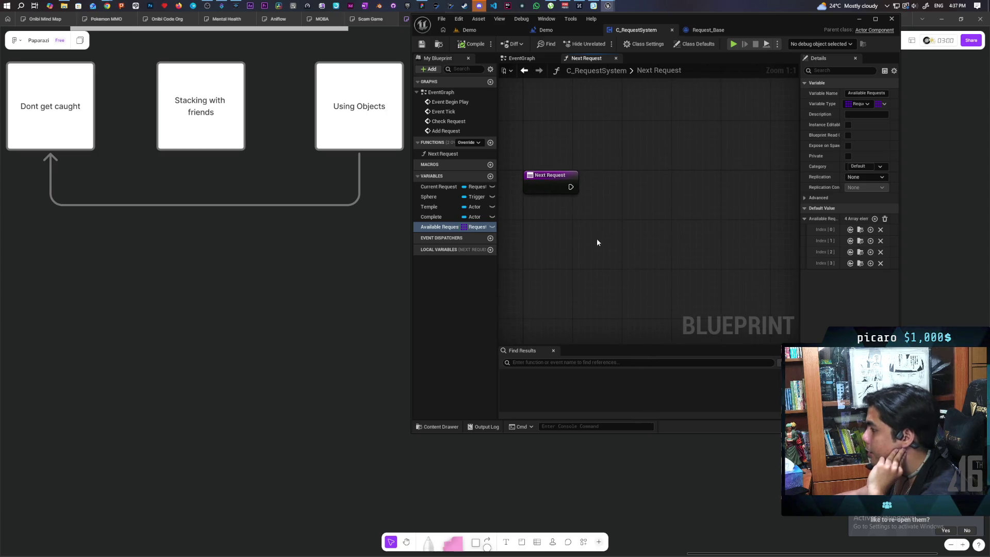
Step: In Next Request, add an Available Requests getter and a Get (a copy) node
click(541, 123)
mouse_move(443, 232)
mouse_down()
mouse_move(569, 233)
mouse_move(556, 228)
mouse_up()
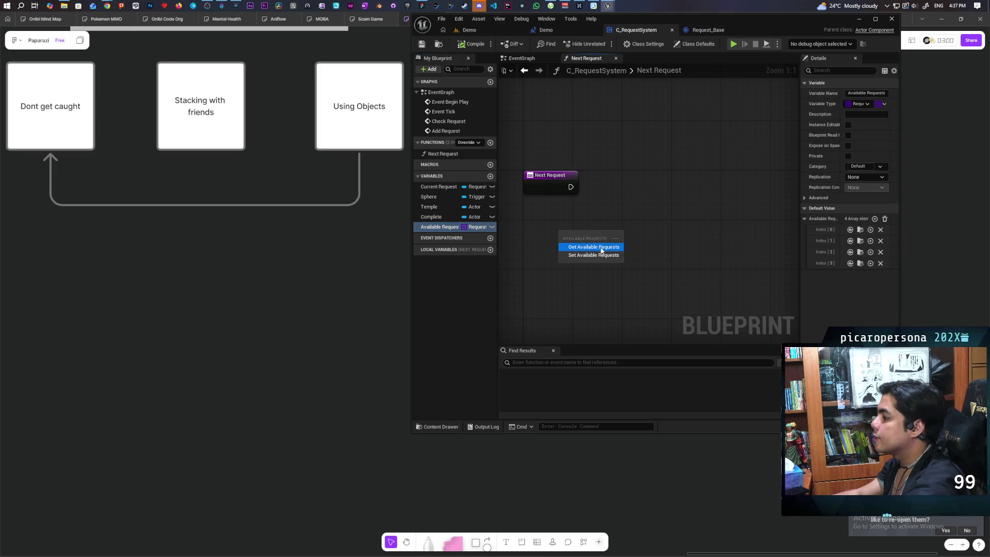
click(601, 247)
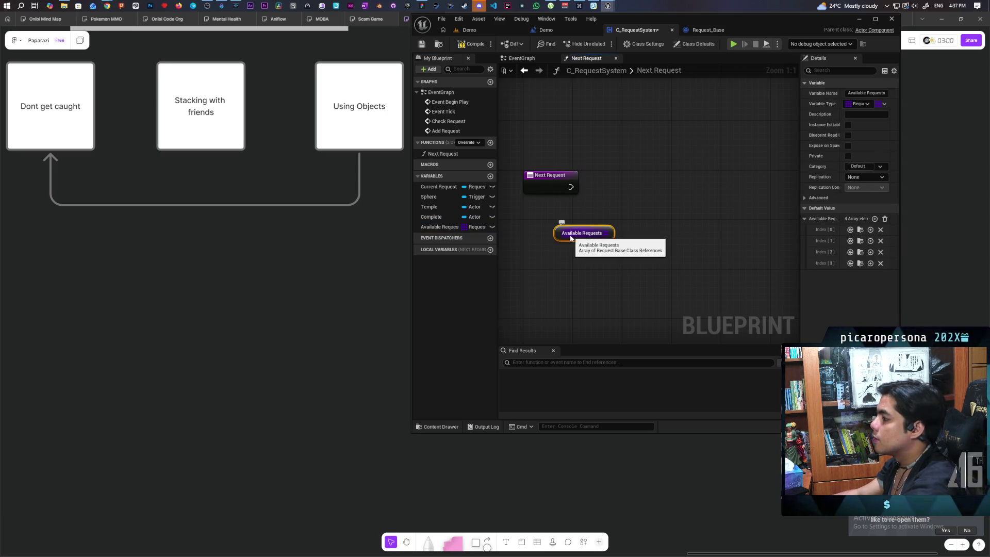
mouse_move(602, 236)
mouse_down()
mouse_move(576, 237)
mouse_move(605, 204)
mouse_up()
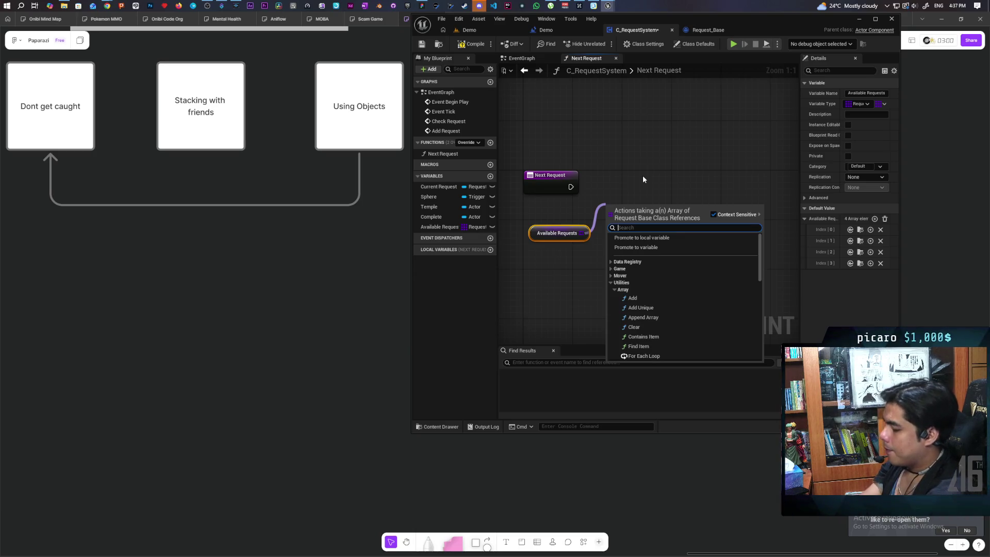
text(get)
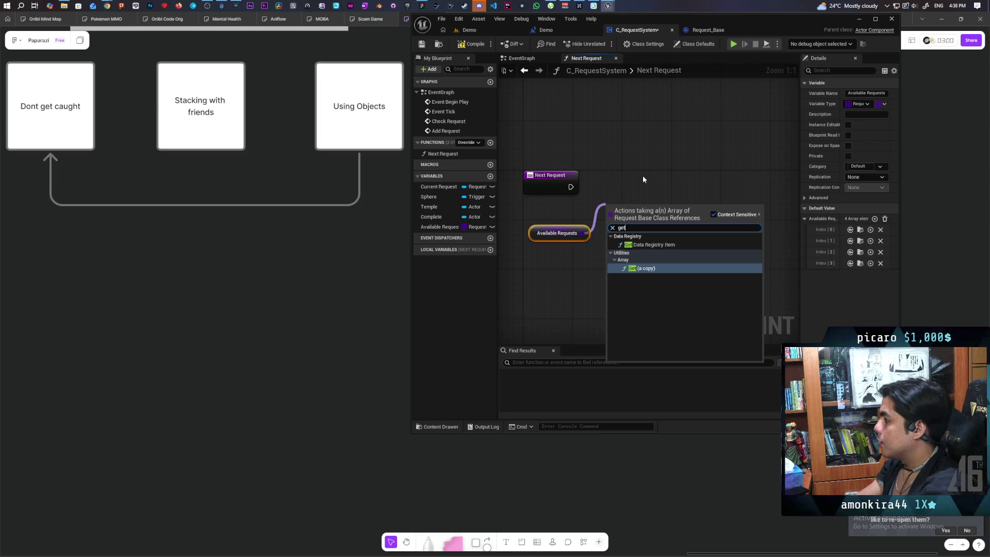
key(Return)
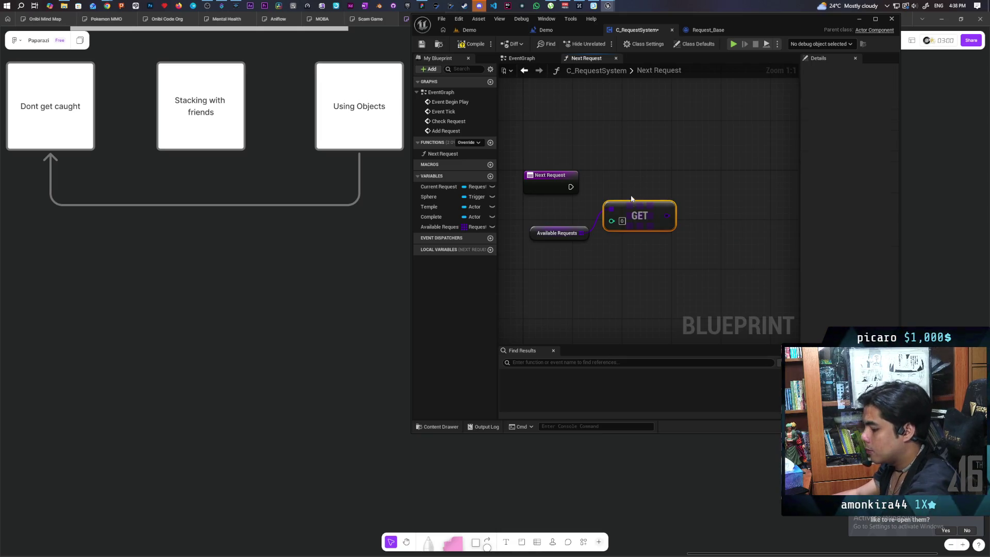
Step: Call Add Request with the GET result whenever Next Request runs
right_click(699, 181)
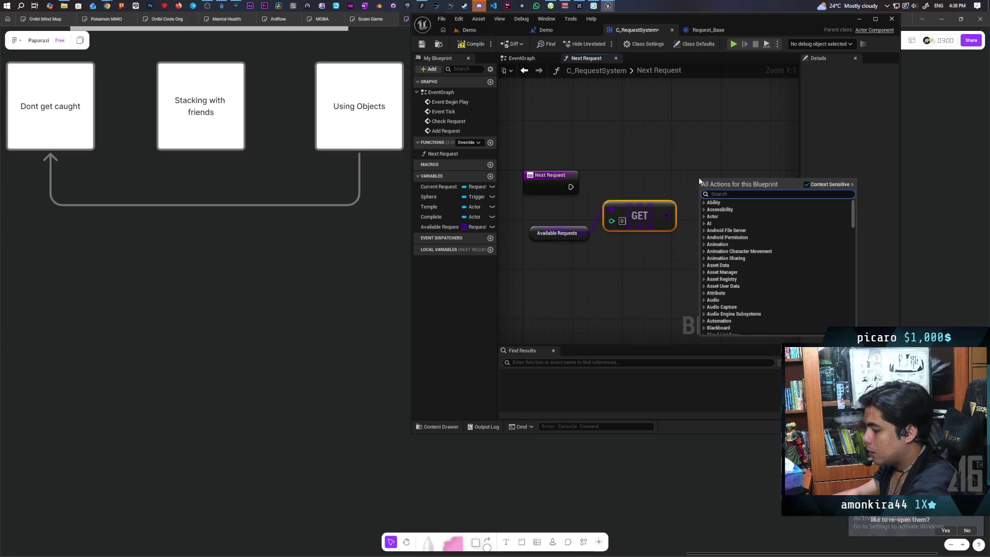
text(add req)
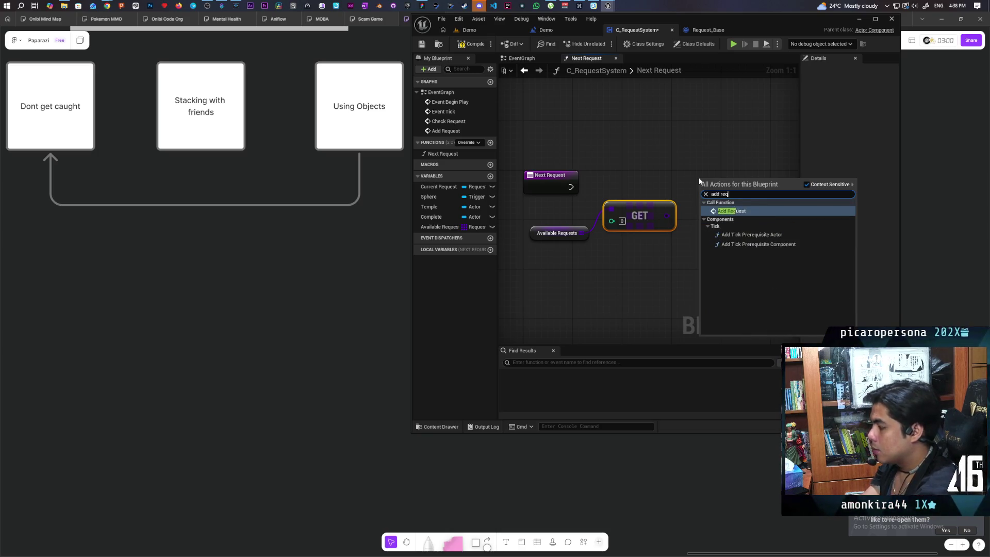
key(Return)
drag(674, 213, 705, 229)
drag(741, 188, 730, 175)
drag(569, 185, 691, 186)
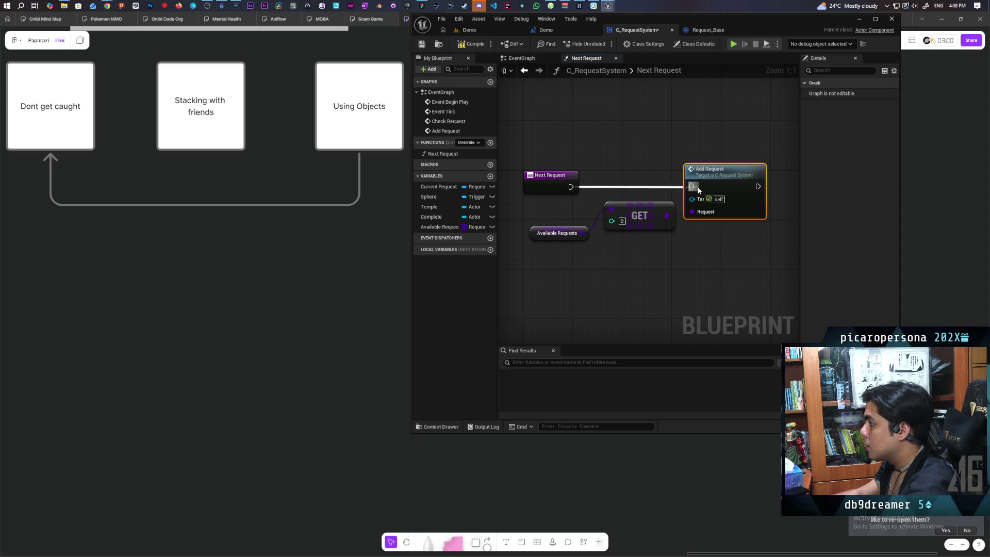
drag(643, 253, 640, 249)
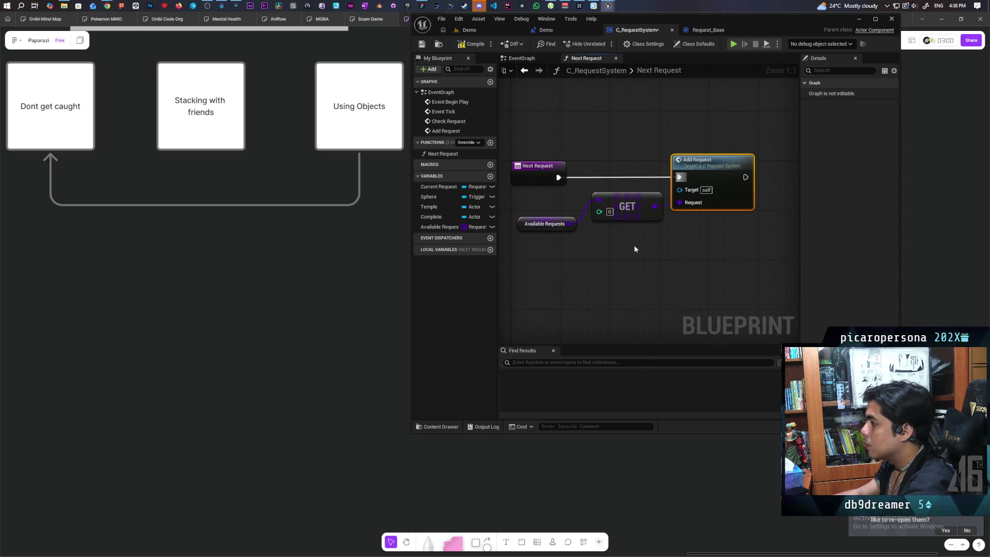
Step: Run Remove Index on Available Requests after Add Request, then save
mouse_move(571, 229)
mouse_down()
mouse_move(731, 265)
mouse_move(734, 280)
mouse_up()
text(remove)
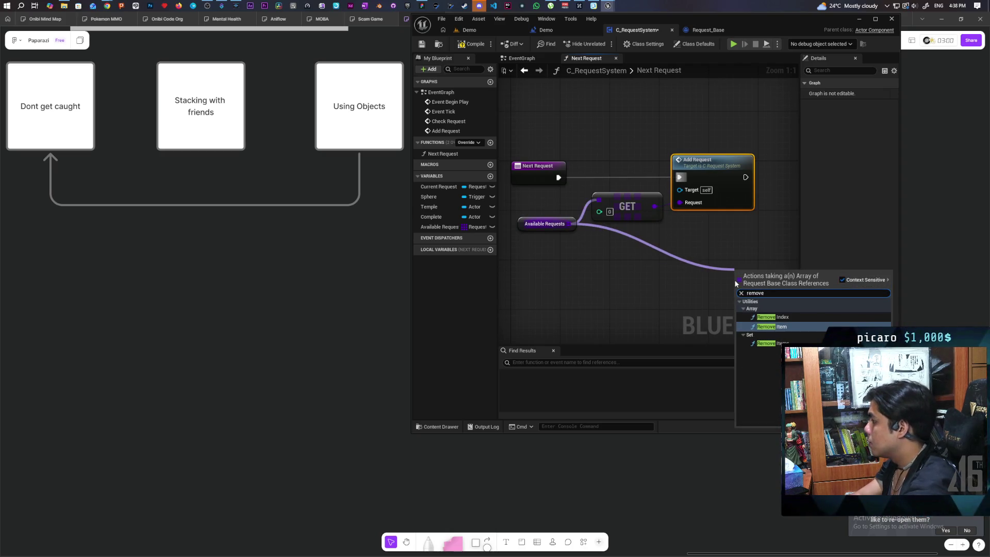
key(Up)
key(Return)
mouse_move(734, 247)
mouse_down()
mouse_move(548, 275)
mouse_move(590, 250)
mouse_move(647, 241)
mouse_move(653, 167)
mouse_move(632, 169)
mouse_move(658, 187)
mouse_up()
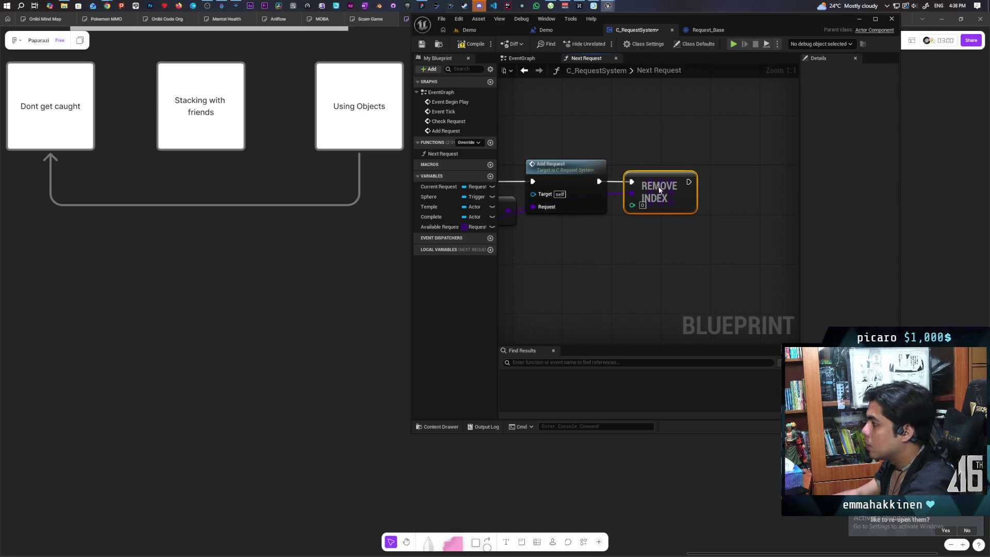
key(ctrl+s)
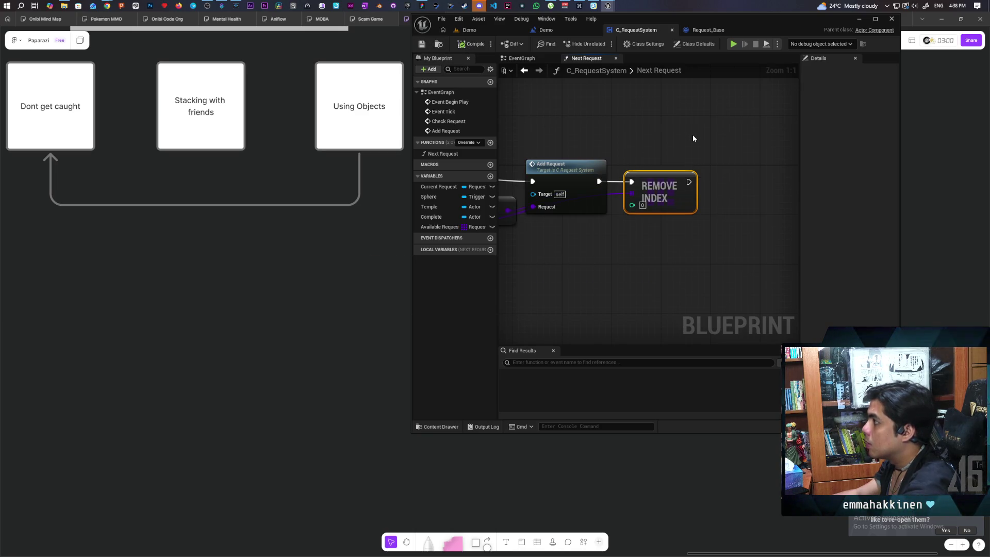
scroll(633, 142, down, 2)
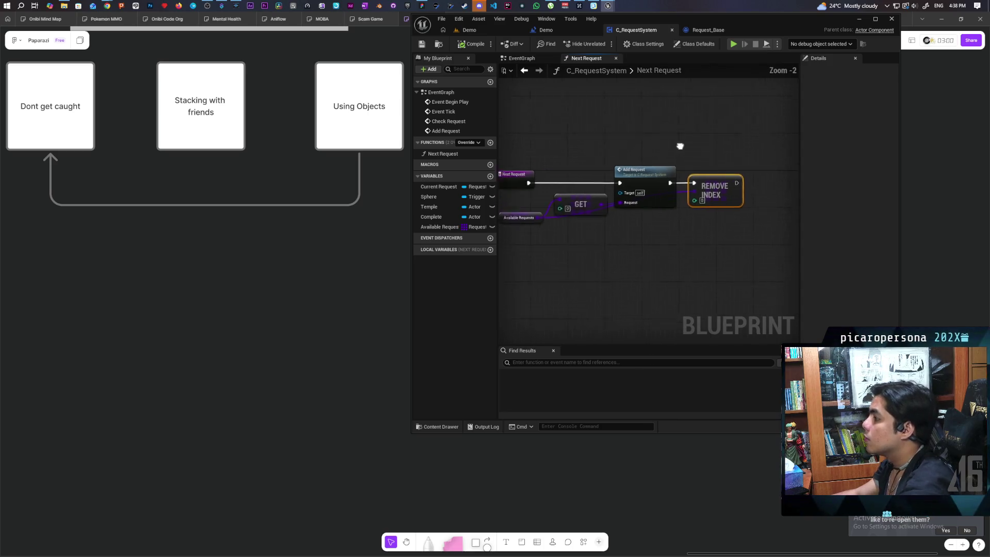
Step: In the EventGraph, move the Get All Actors branches up and add a third Sequence output
click(557, 190)
click(608, 135)
click(522, 58)
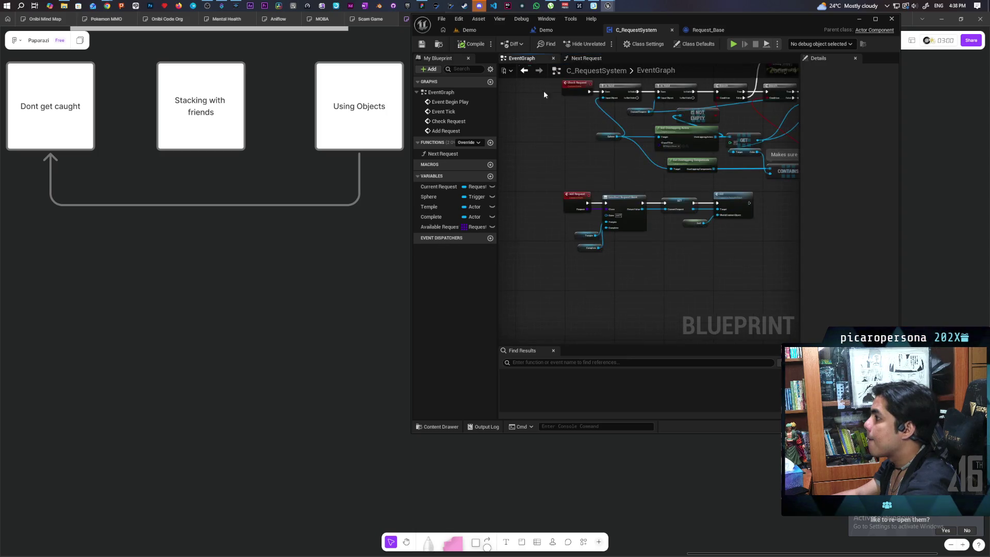
scroll(574, 155, up, 5)
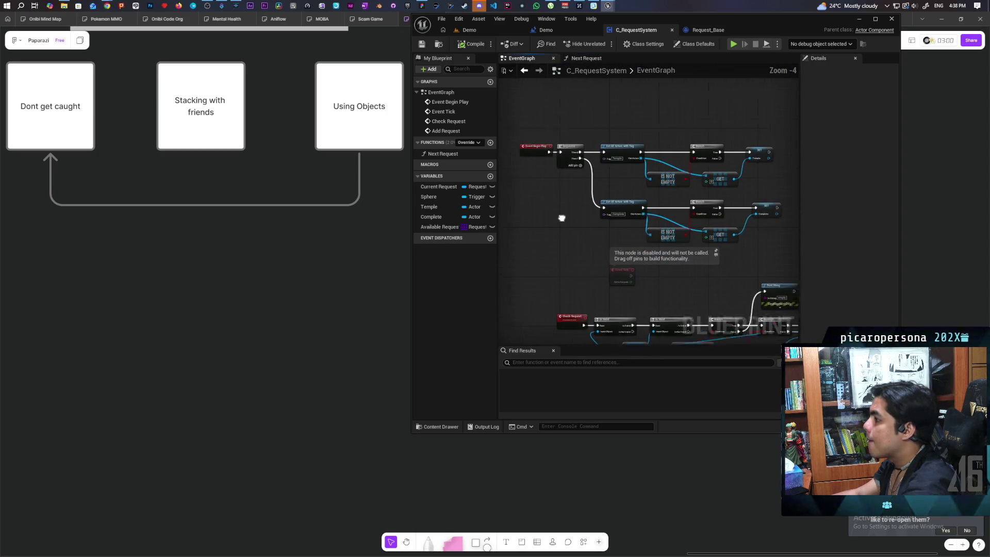
drag(525, 135, 741, 240)
drag(664, 236, 667, 183)
click(645, 227)
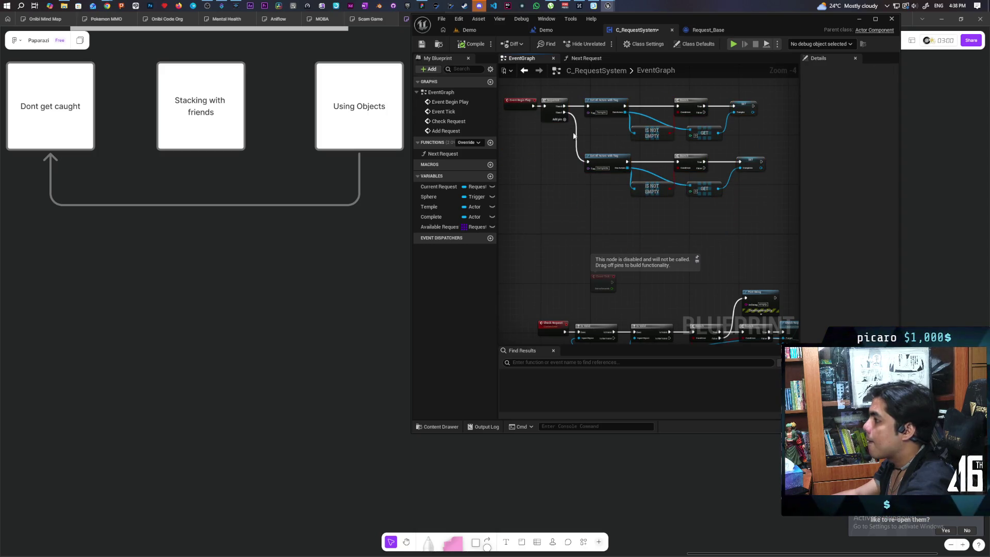
click(564, 120)
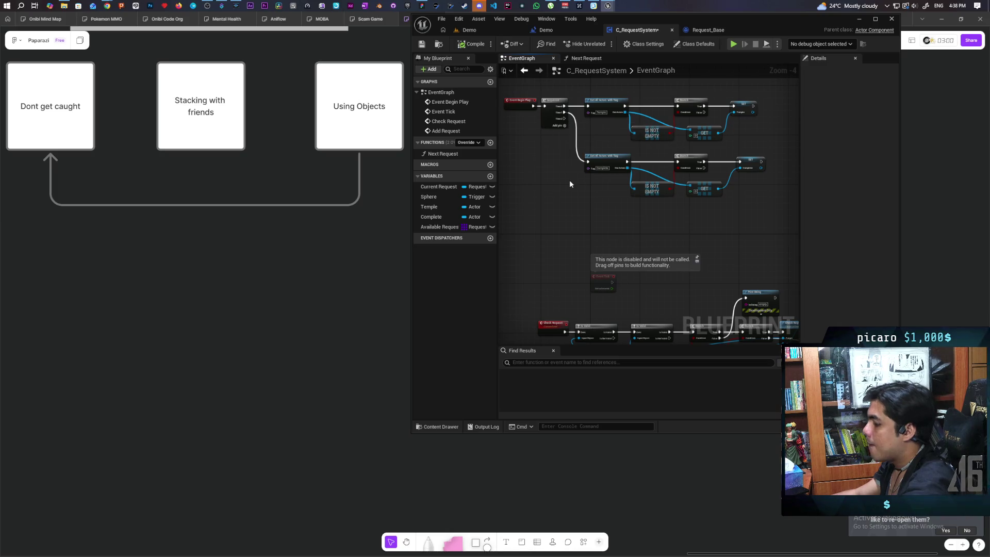
Step: Trigger a 5-second Delay from the Sequence's Then 2 output
click(585, 215)
scroll(567, 114, up, 2)
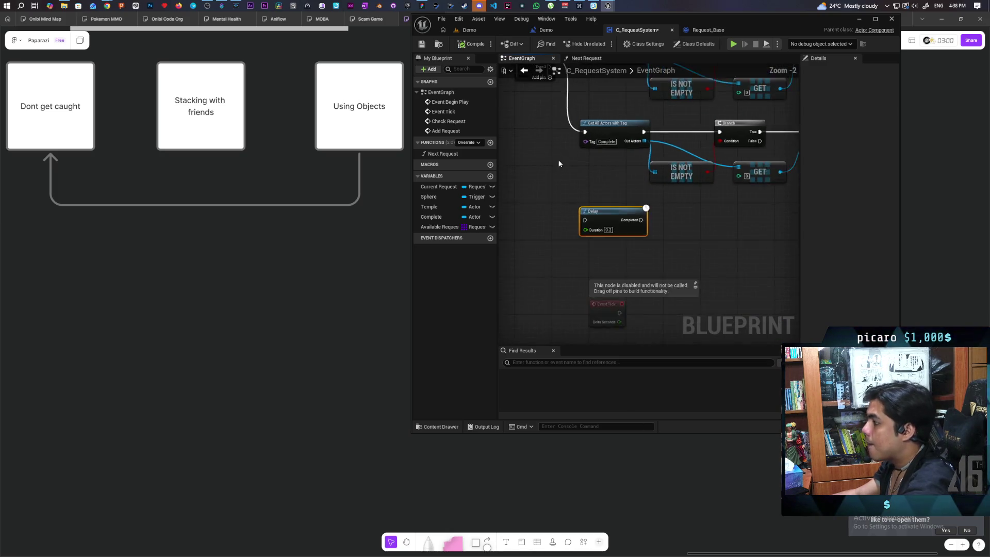
drag(547, 130, 584, 284)
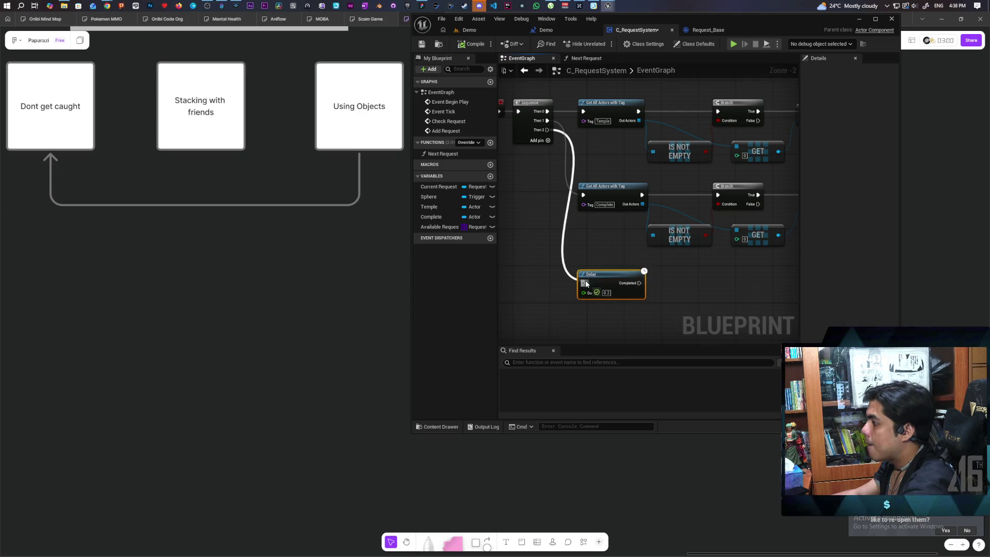
text(5)
click(682, 292)
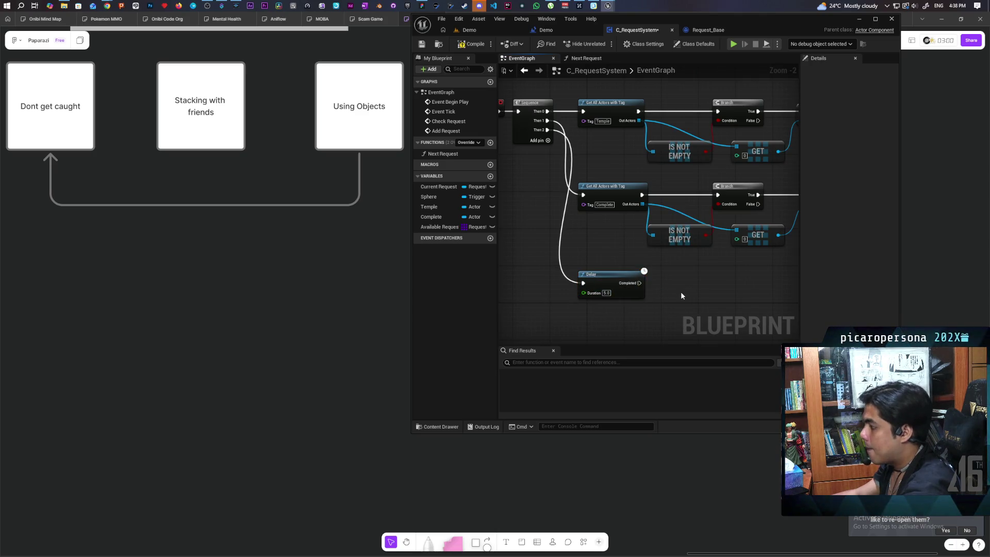
Step: Call Next Request when the Delay completes, replacing a misplaced call node
drag(450, 154, 675, 287)
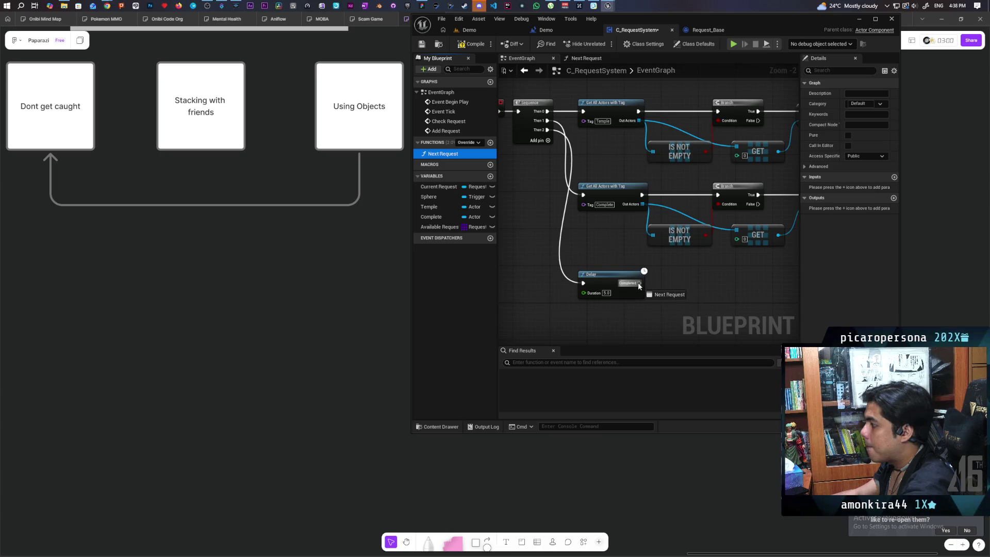
click(677, 287)
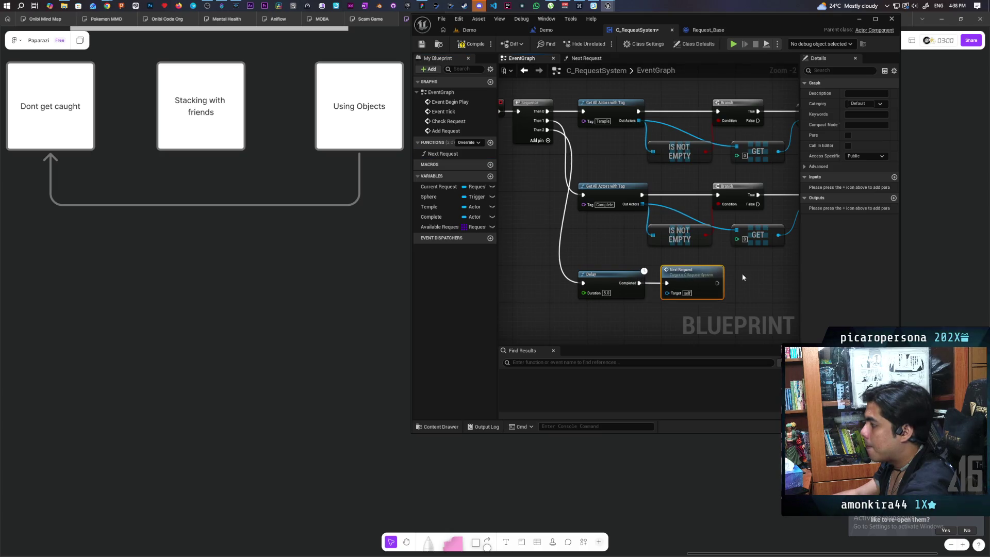
scroll(677, 210, down, 3)
scroll(677, 210, up, 3)
key(Delete)
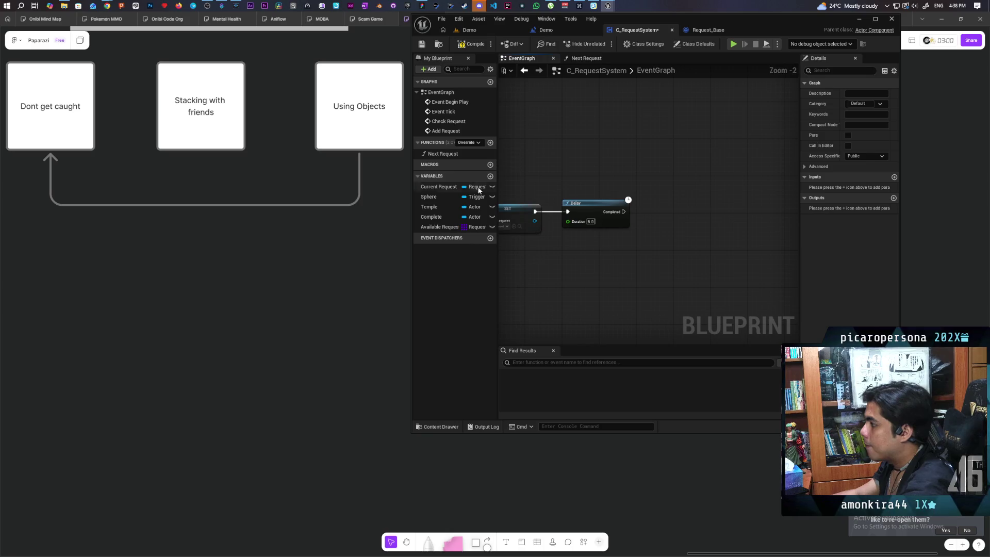
click(450, 155)
mouse_move(450, 161)
mouse_down()
mouse_move(629, 212)
mouse_move(665, 204)
mouse_up()
click(667, 206)
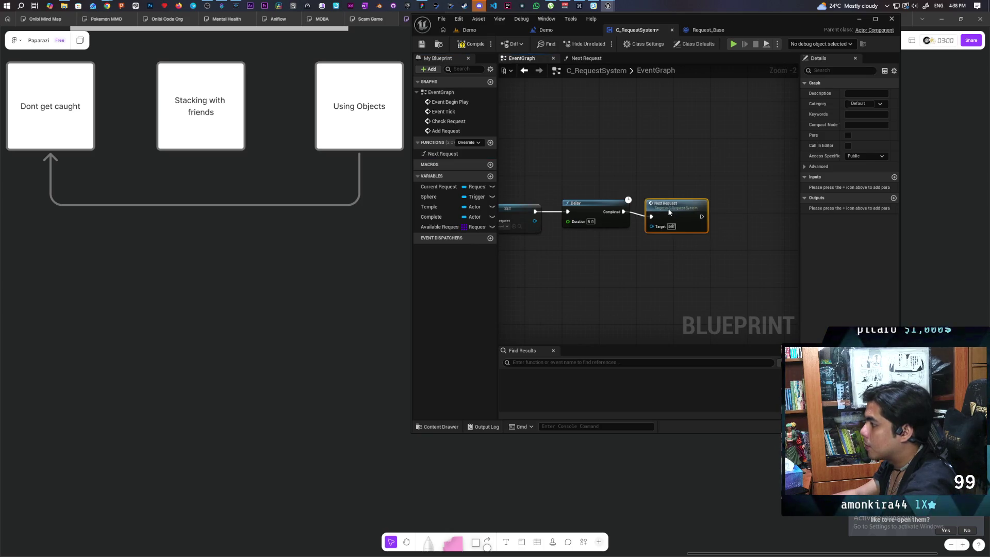
Step: Compile and save the request system, then open the Next Request function graph
click(471, 44)
click(421, 44)
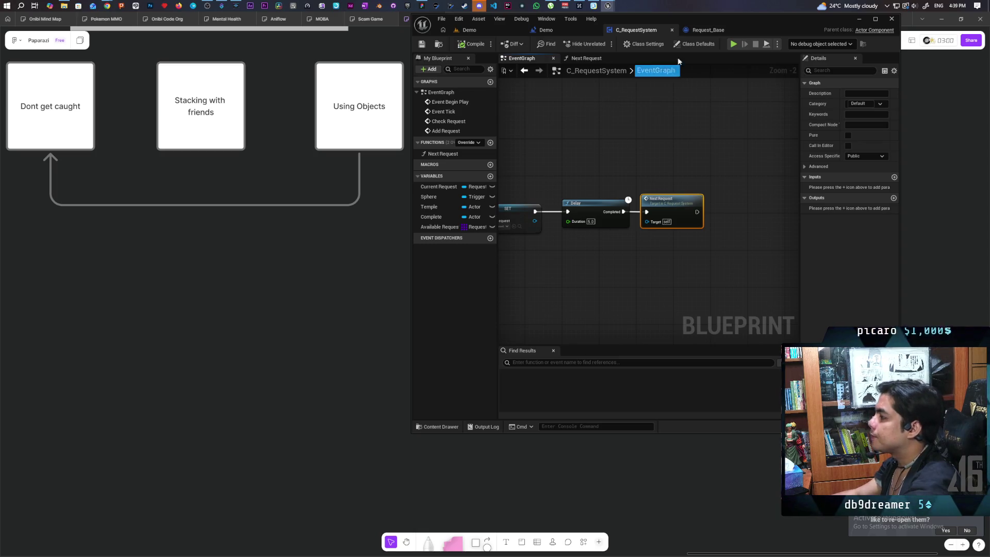
double_click(667, 208)
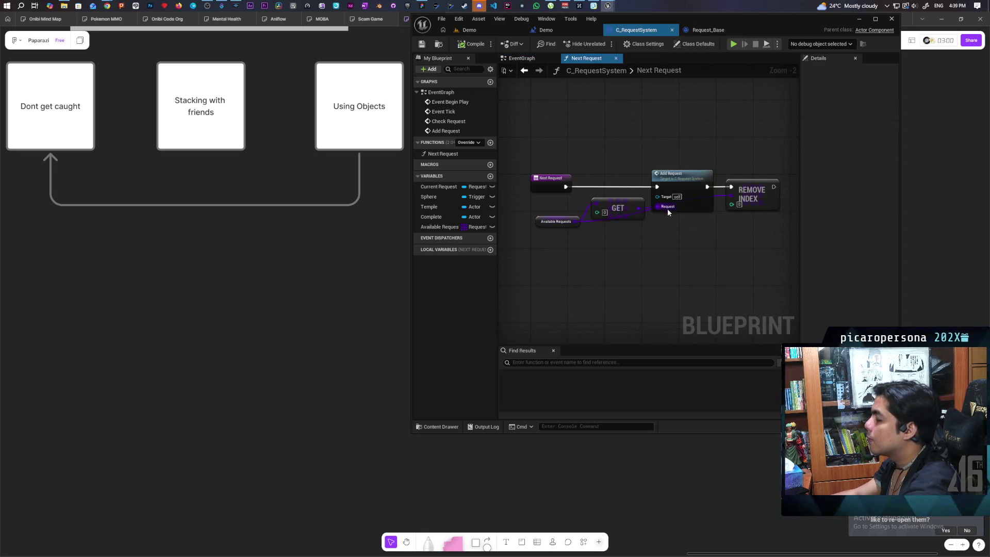
Step: Feed an Is Not Empty check on Available Requests into a new Branch condition
scroll(649, 235, up, 2)
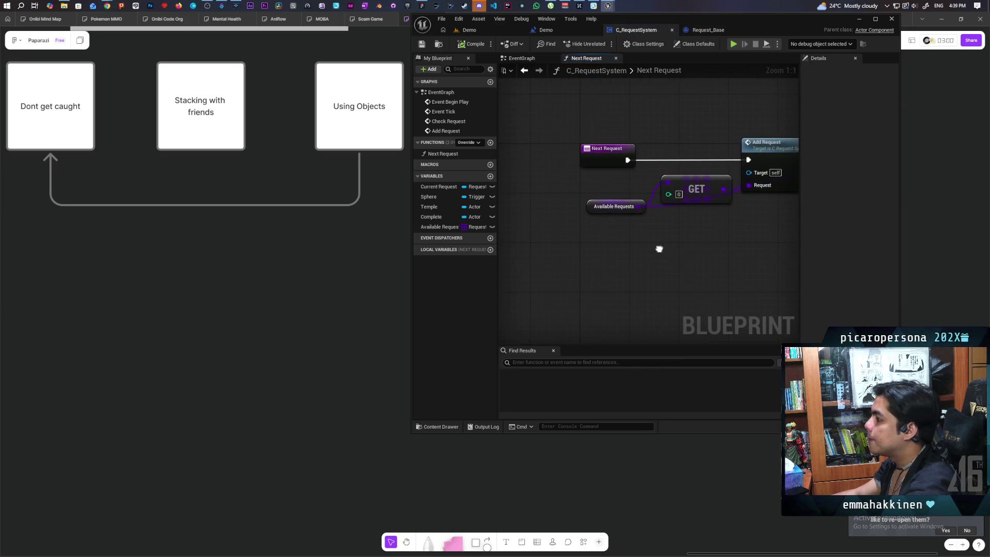
drag(553, 210, 546, 261)
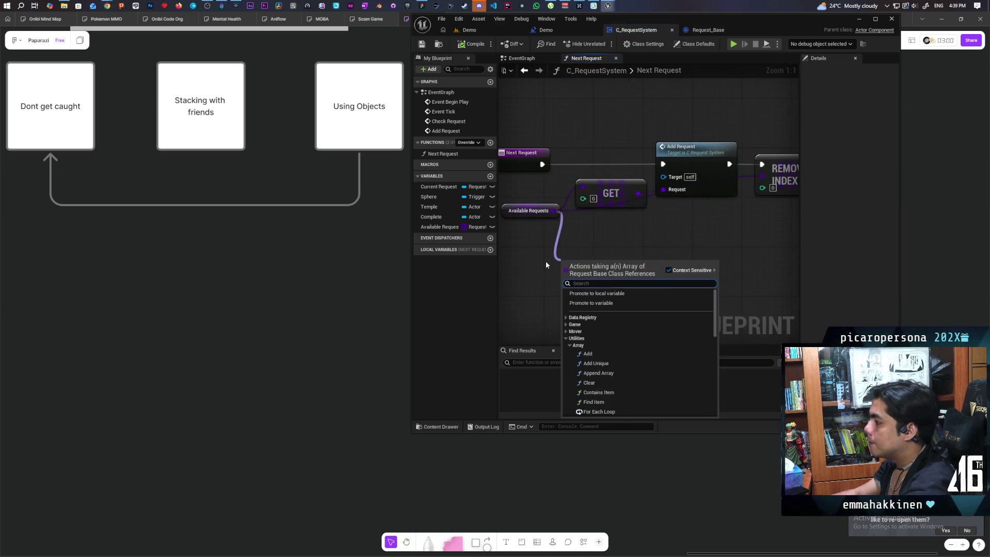
text(not)
key(Return)
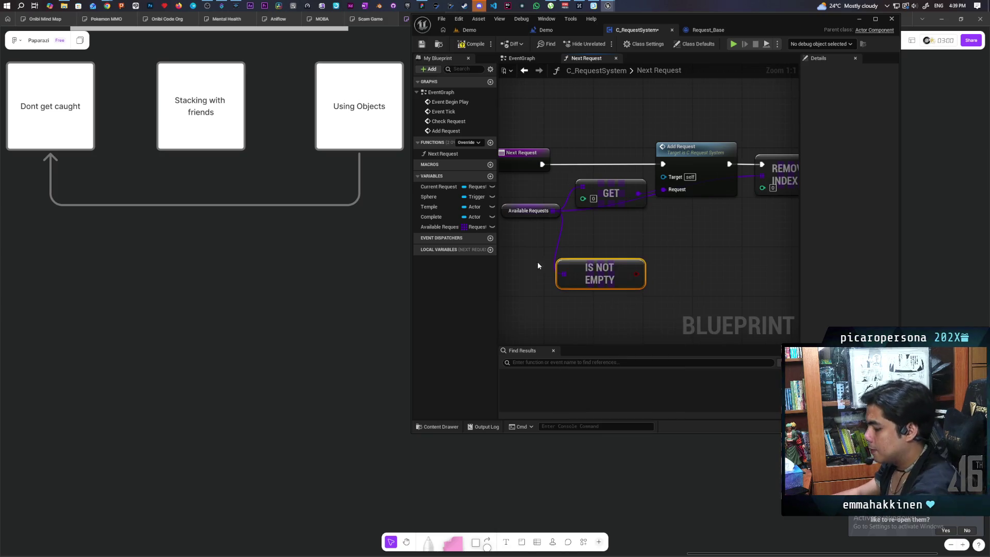
click(666, 252)
mouse_move(636, 274)
mouse_down()
mouse_move(692, 274)
mouse_move(590, 147)
mouse_up()
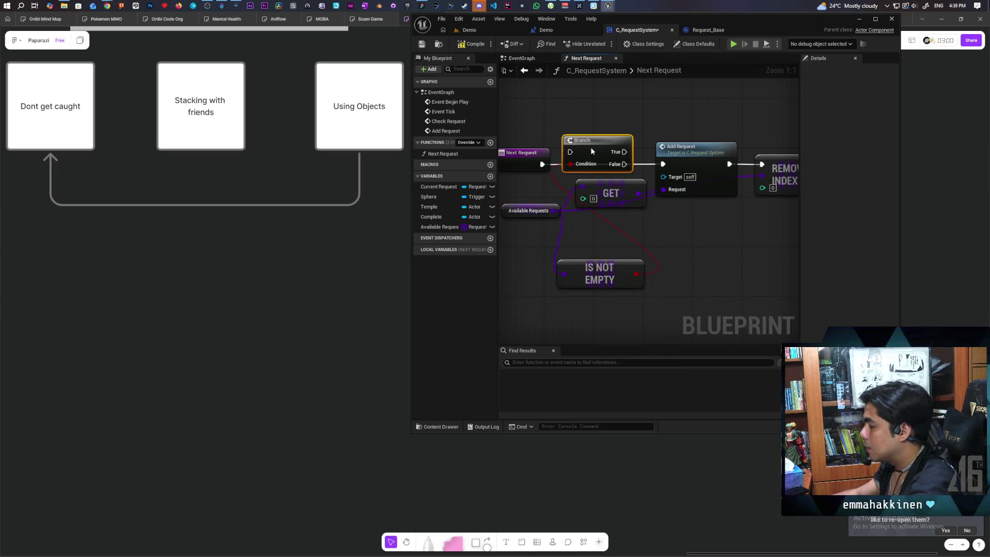
drag(611, 193, 618, 224)
drag(603, 156, 608, 162)
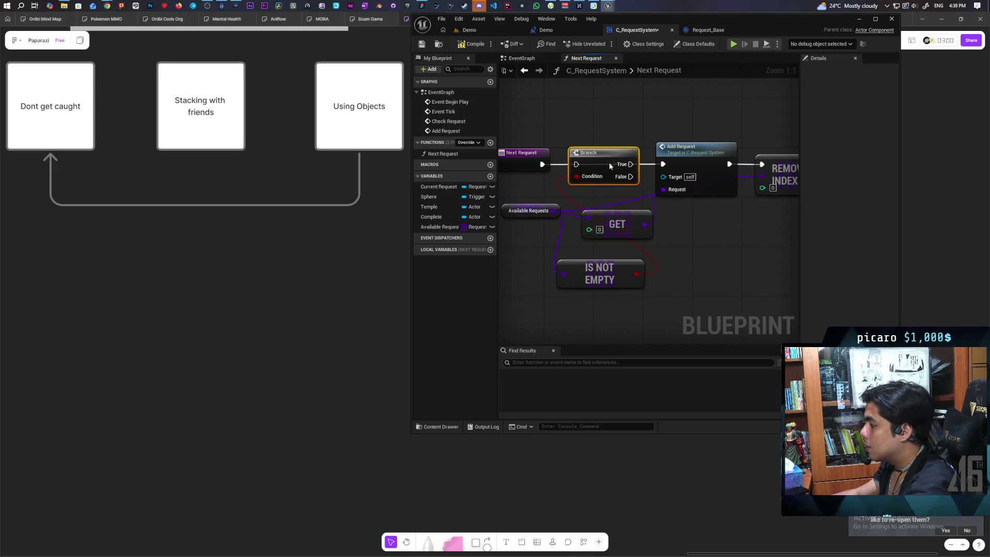
Step: Run the Branch before Add Request, save, and open the Demo level blueprint
drag(542, 164, 663, 164)
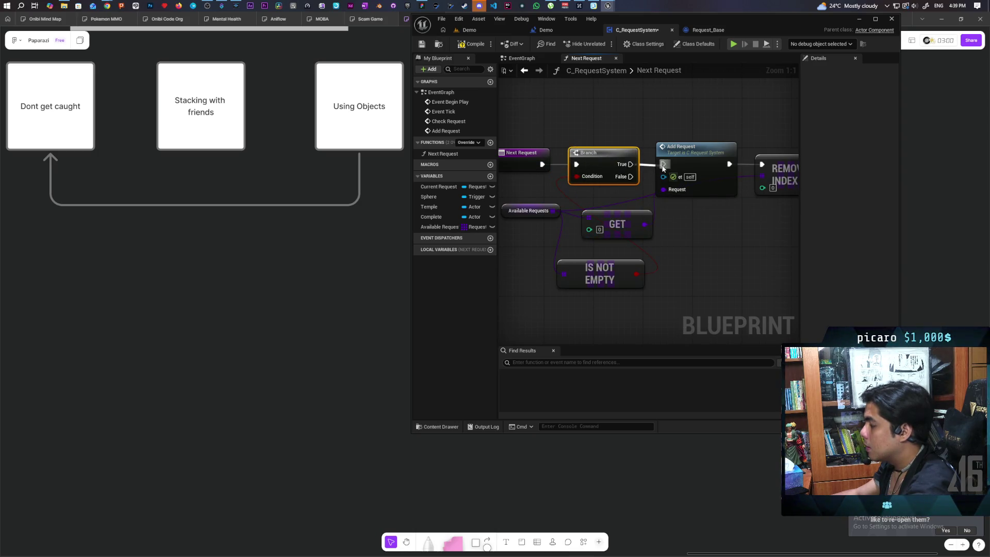
key(ctrl+s)
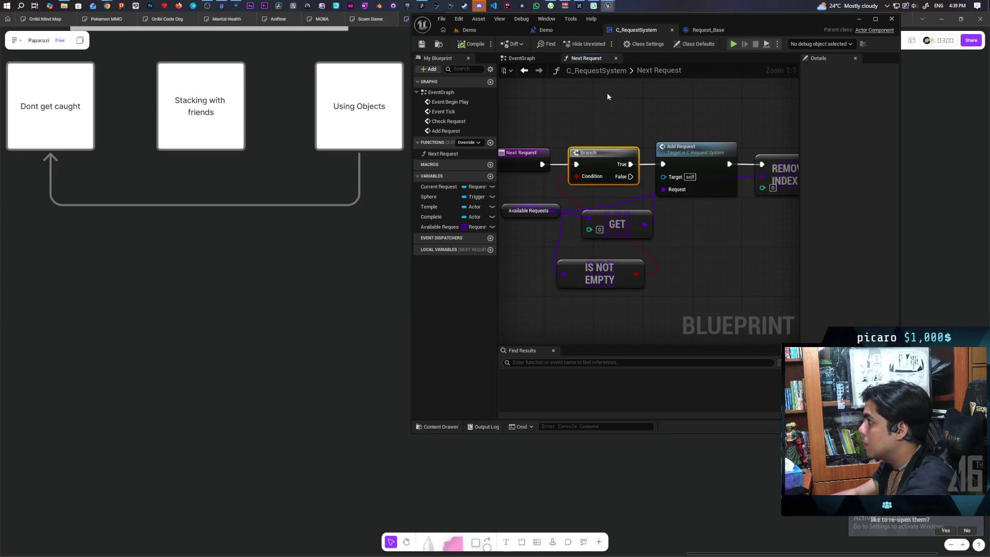
click(484, 29)
click(577, 30)
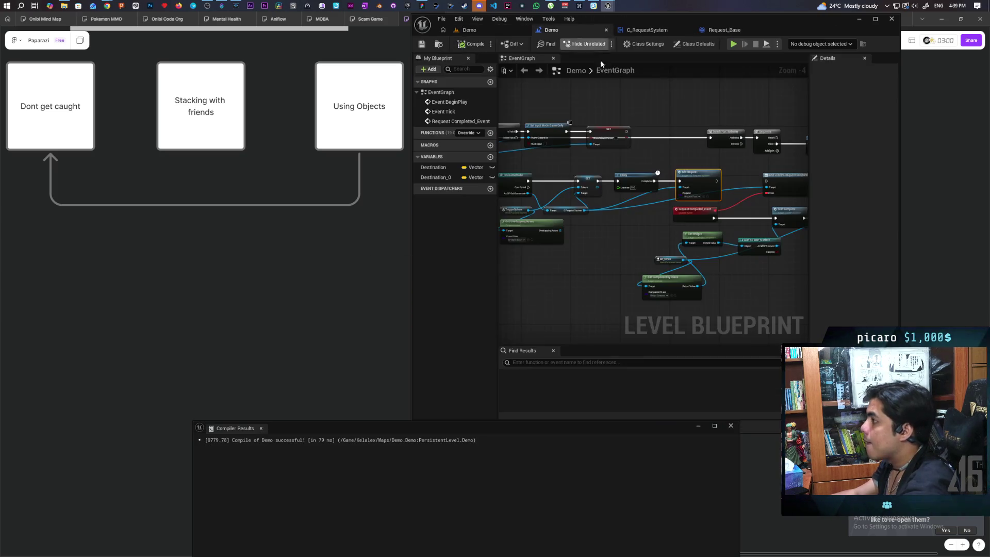
Step: Delete the Delay and Add Request nodes from the Demo level blueprint, then compile and save it
scroll(617, 104, down, 3)
scroll(706, 151, up, 3)
mouse_move(706, 151)
mouse_down()
mouse_move(630, 139)
mouse_move(691, 139)
mouse_up()
click(697, 173)
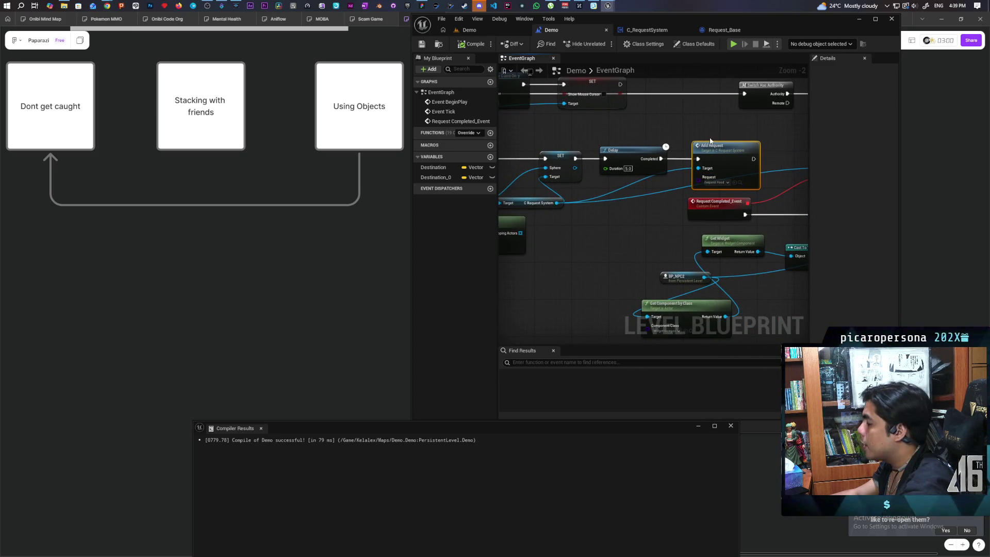
drag(637, 126, 735, 166)
key(Delete)
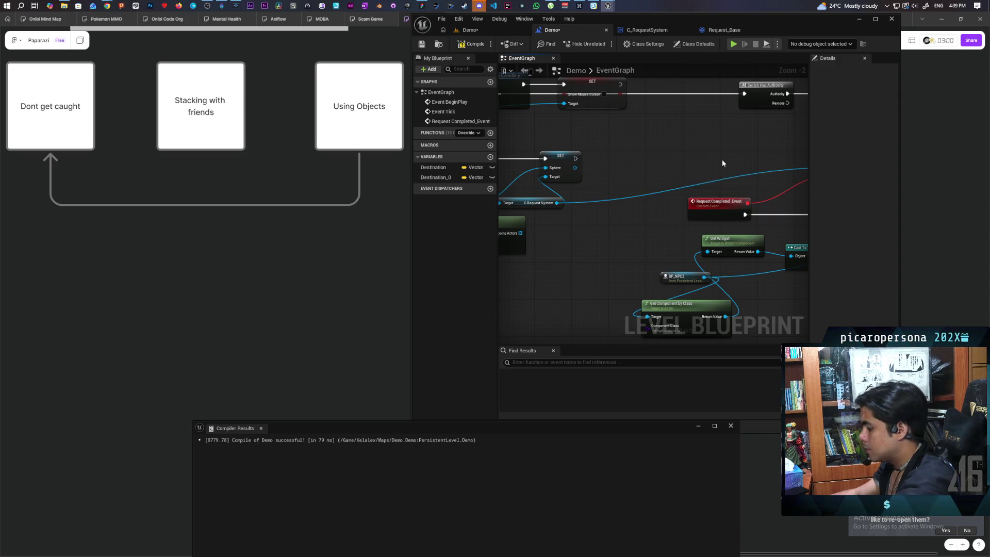
scroll(595, 236, down, 2)
scroll(695, 232, up, 1)
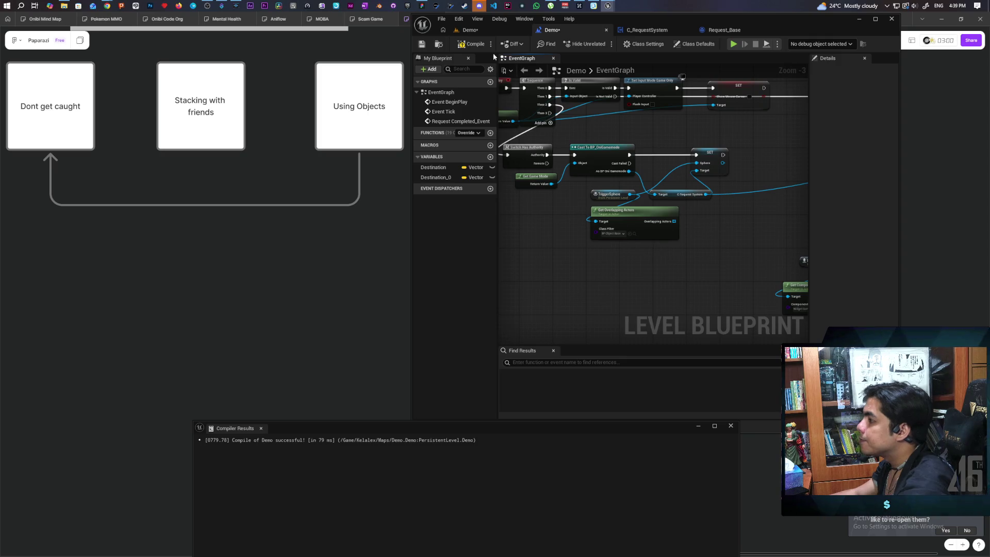
key(F7)
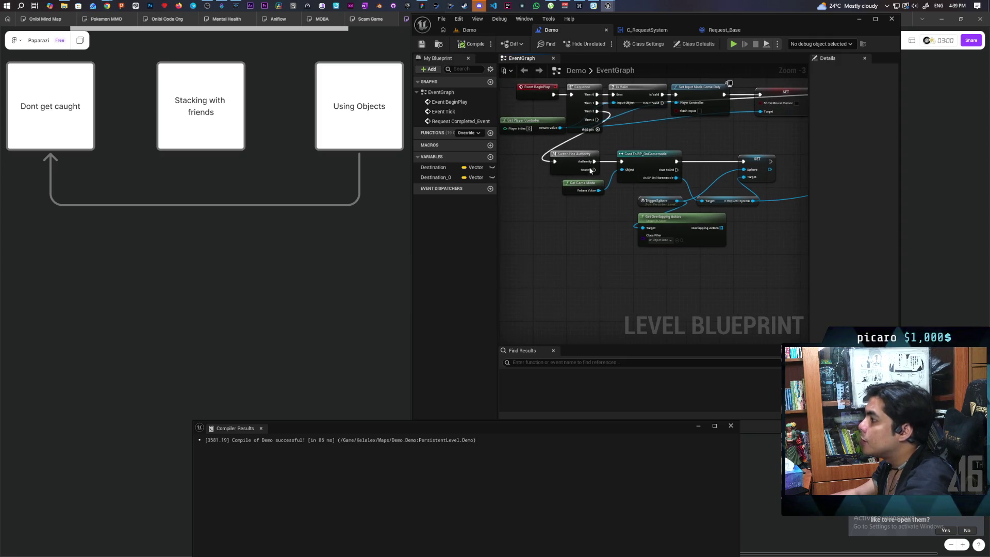
drag(592, 266, 742, 155)
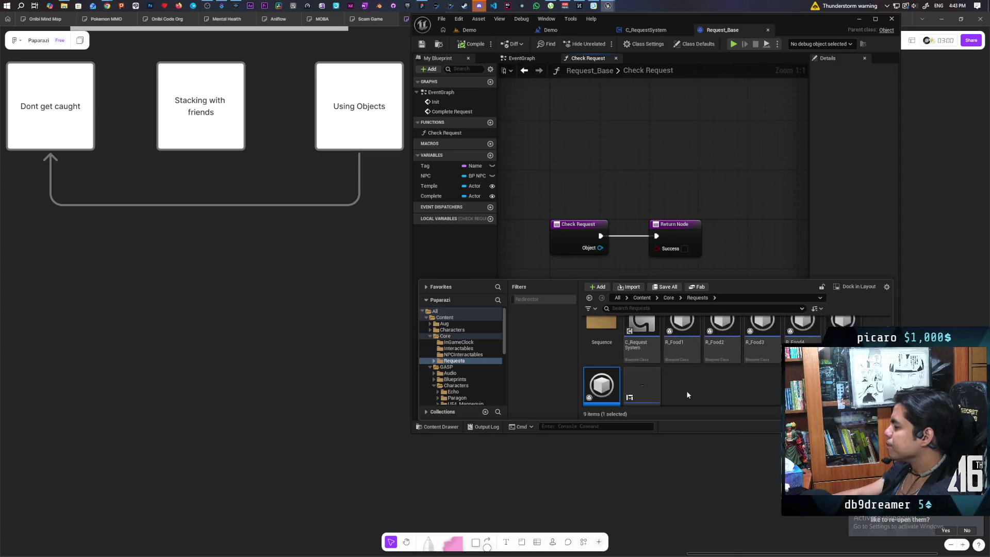
Step: Open R_Food1–R_Food4 together via Asset Actions > Edit Selection in Property Matrix
mouse_move(687, 374)
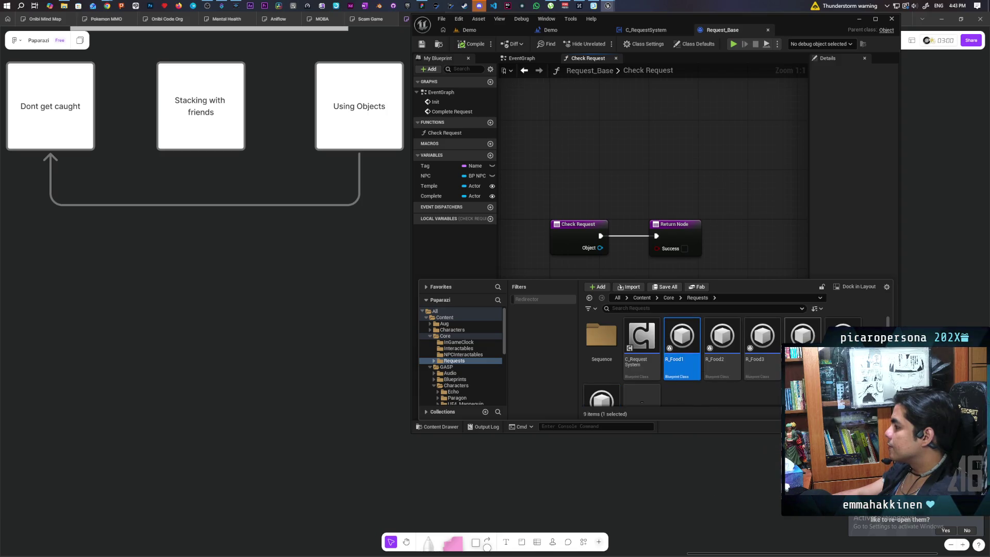
shift+click(802, 338)
right_click(689, 370)
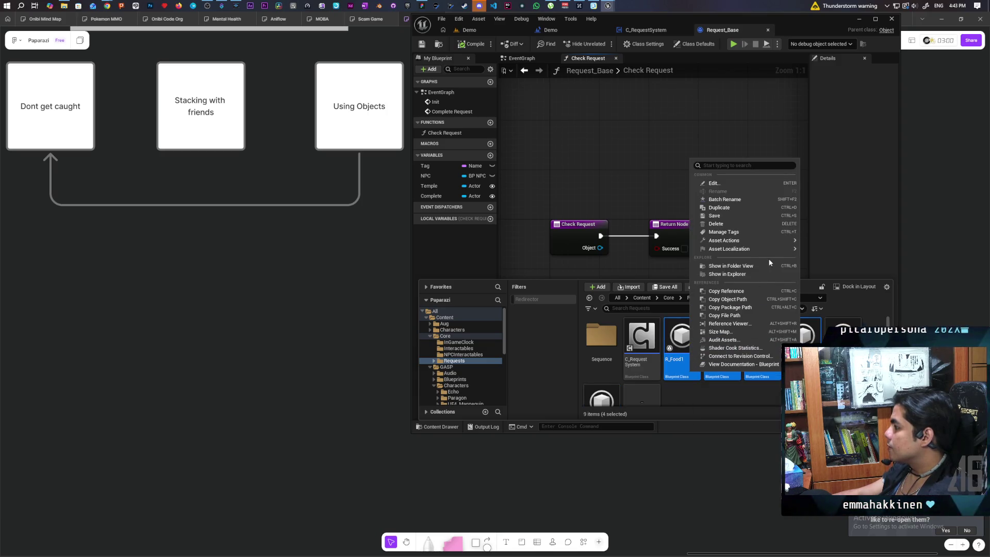
mouse_move(766, 241)
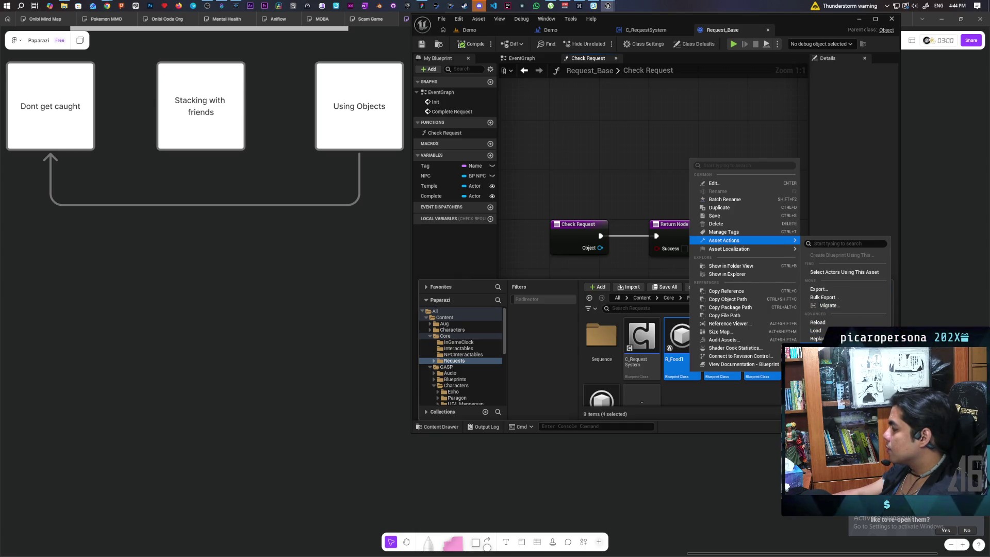
click(835, 347)
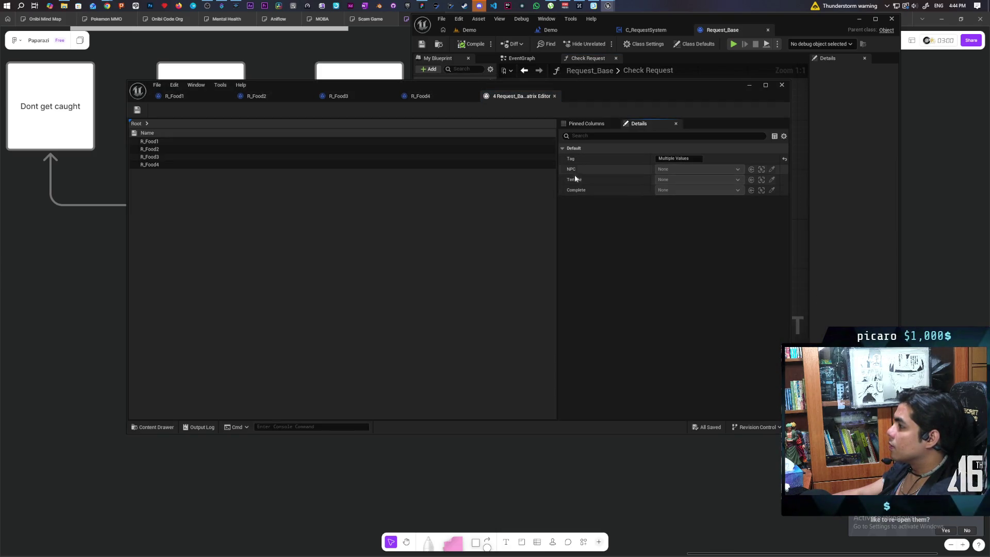
click(585, 125)
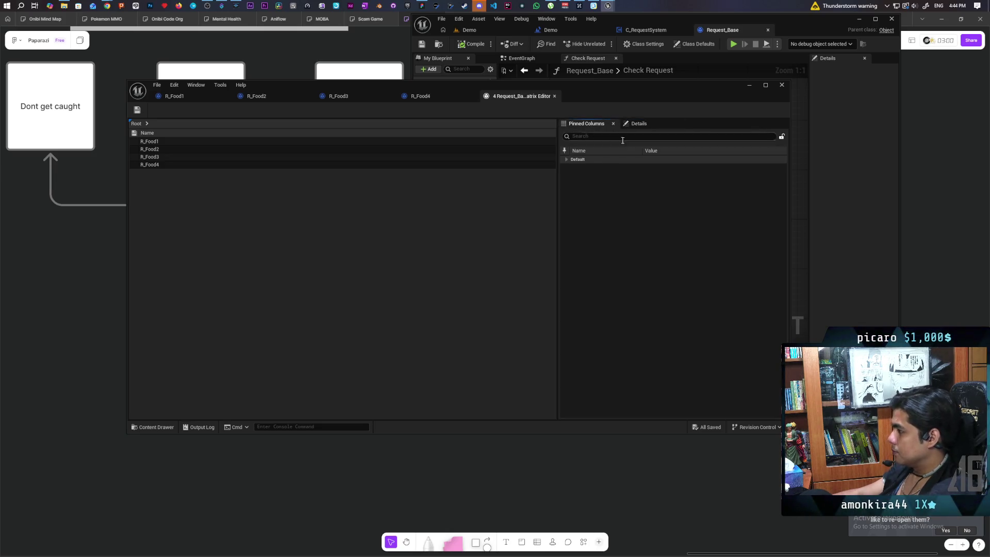
click(639, 124)
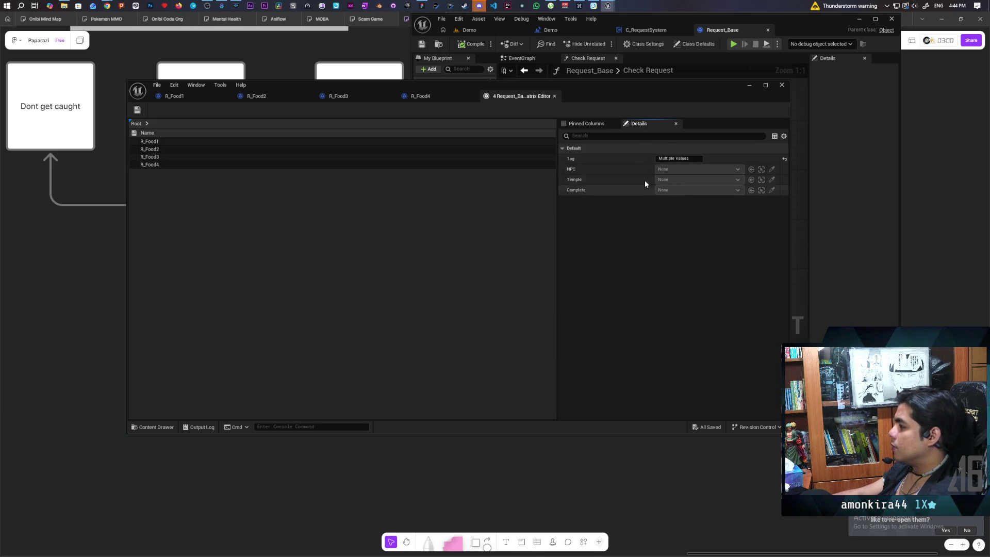
Step: Close the property matrix and open R_Food1's Class Settings
click(555, 96)
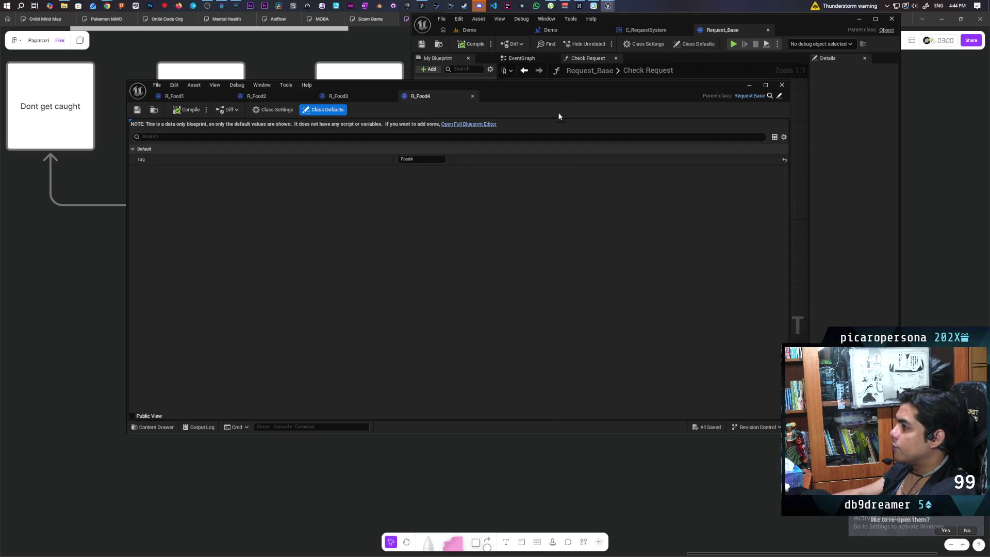
click(184, 99)
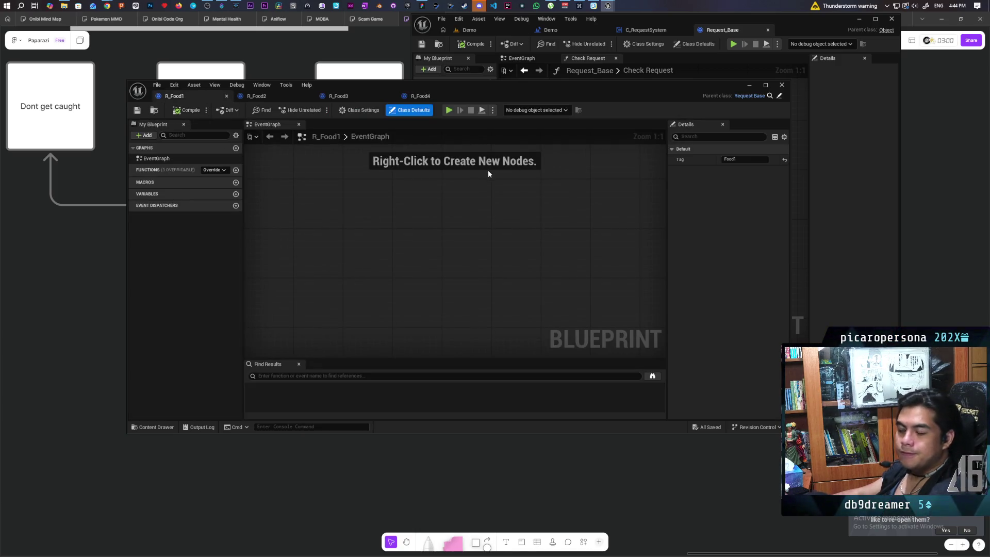
click(361, 109)
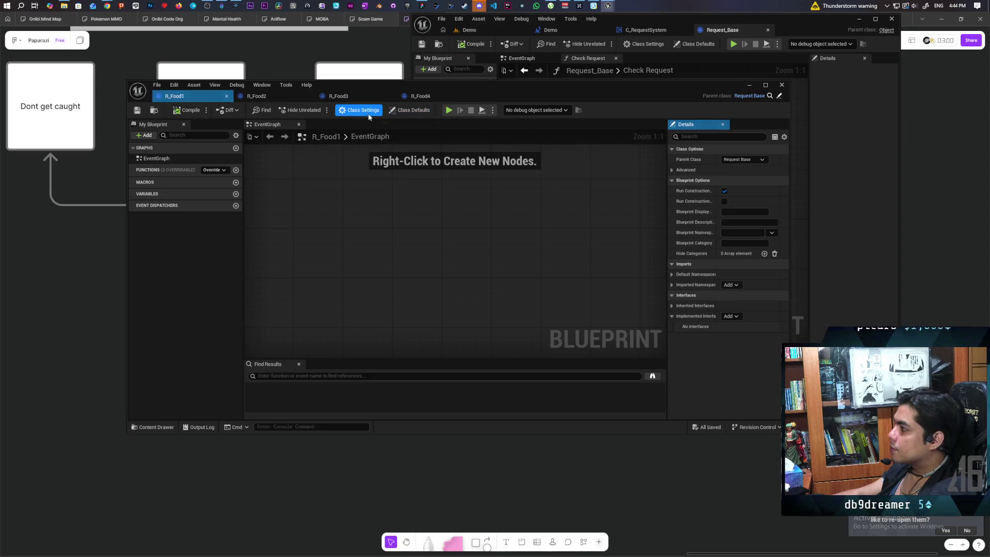
mouse_move(660, 91)
mouse_down()
mouse_move(548, 102)
mouse_move(851, 84)
mouse_move(797, 48)
mouse_up()
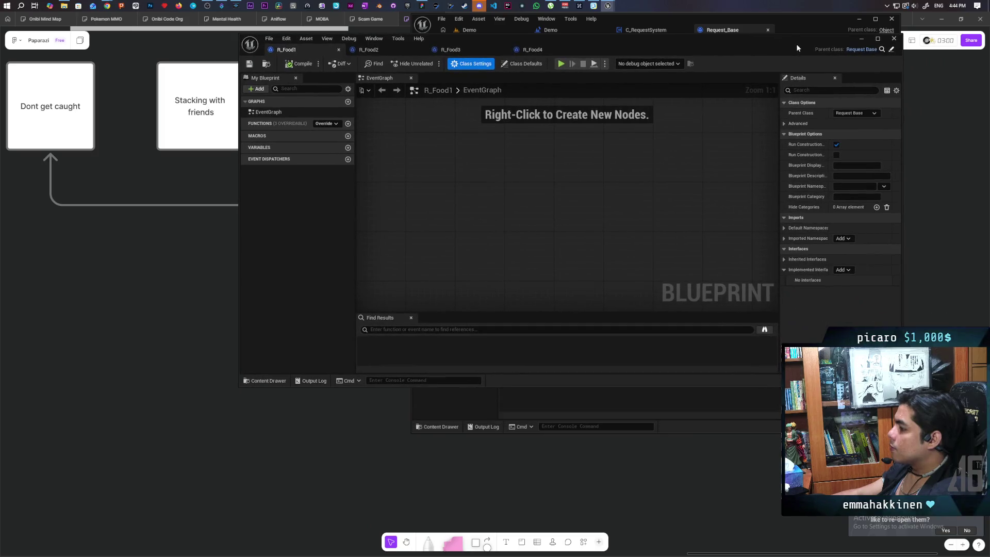
Step: Set R_Food1's parent class to Request_Food and save it
click(265, 380)
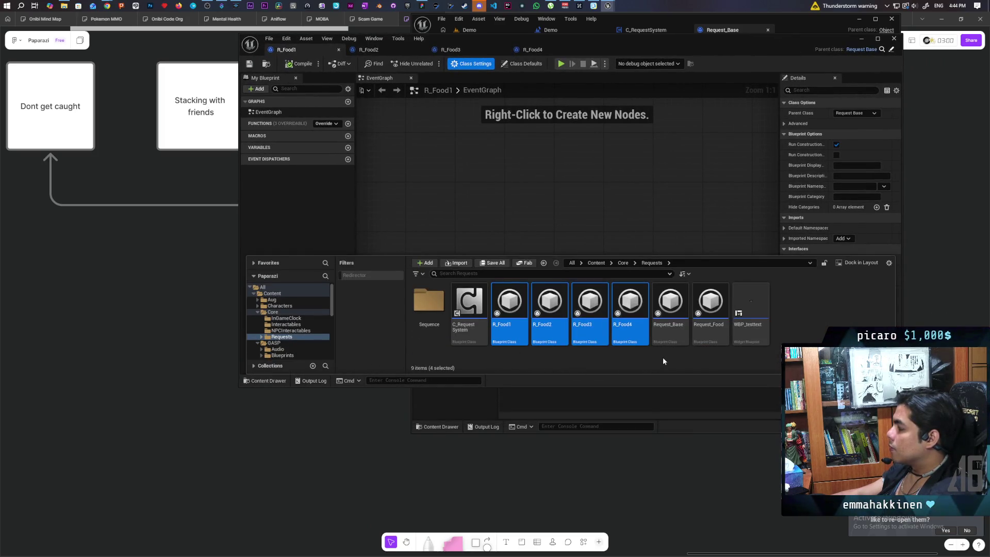
click(711, 309)
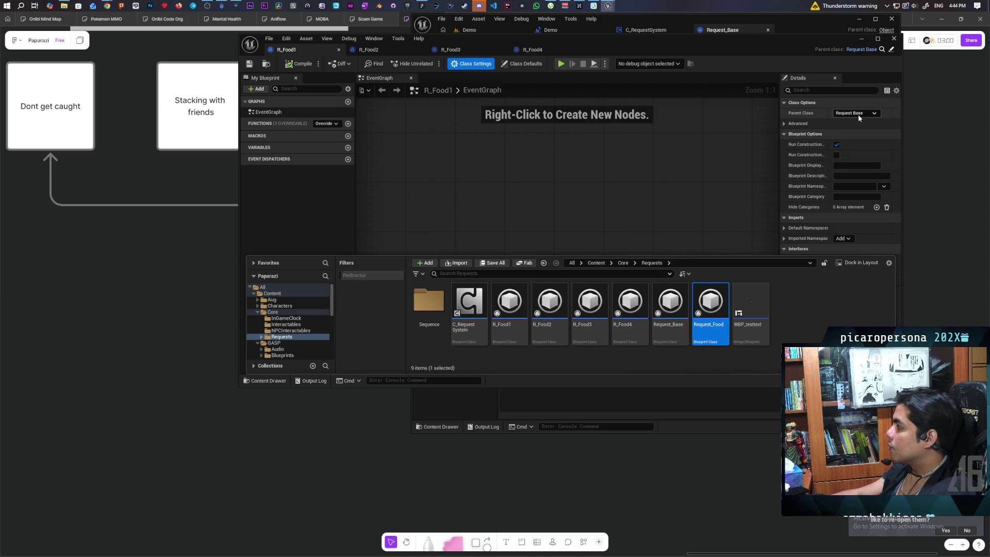
click(871, 113)
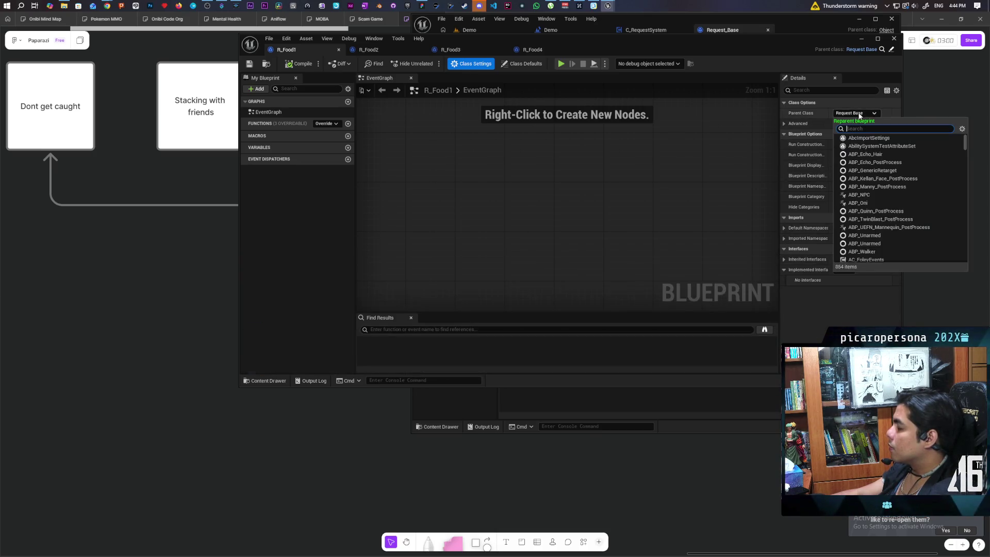
text(req)
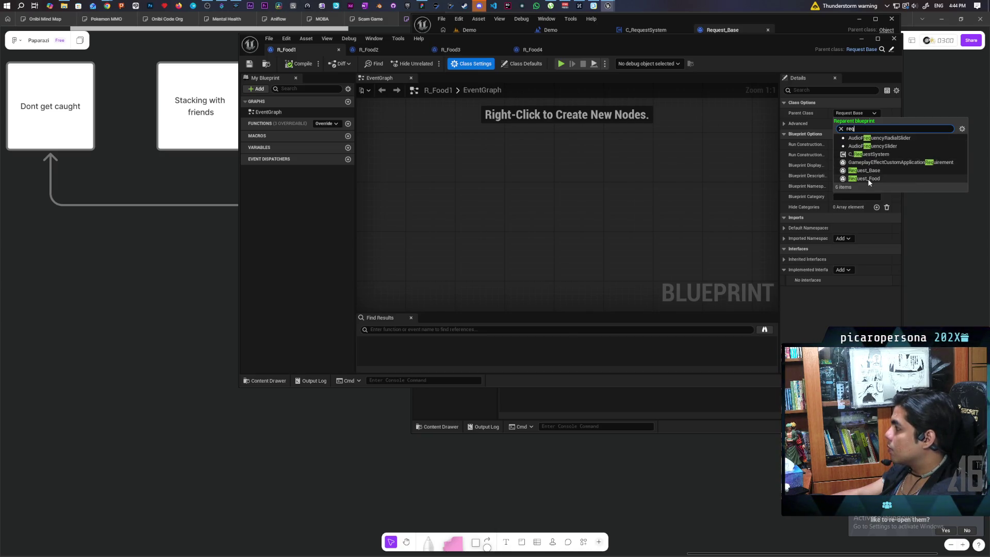
click(868, 179)
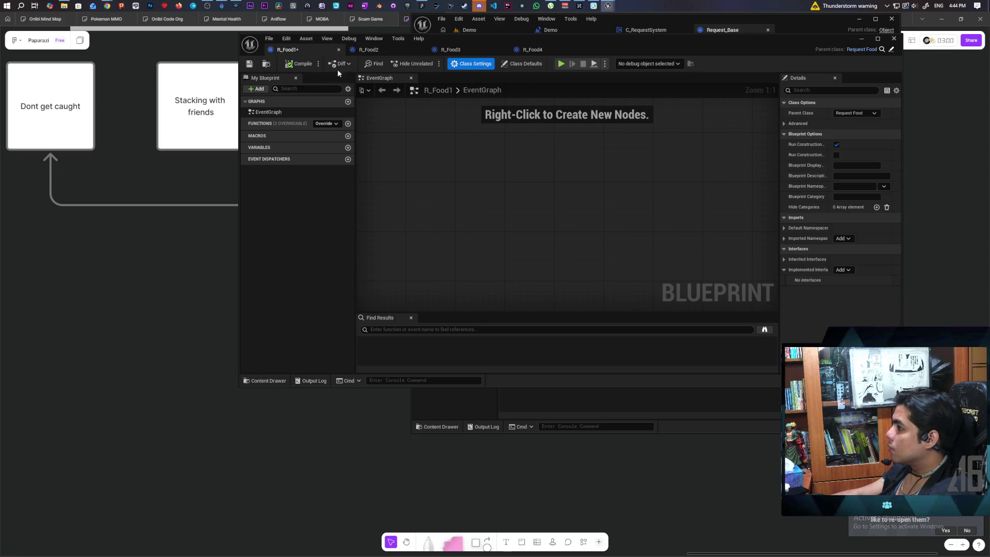
key(ctrl+s)
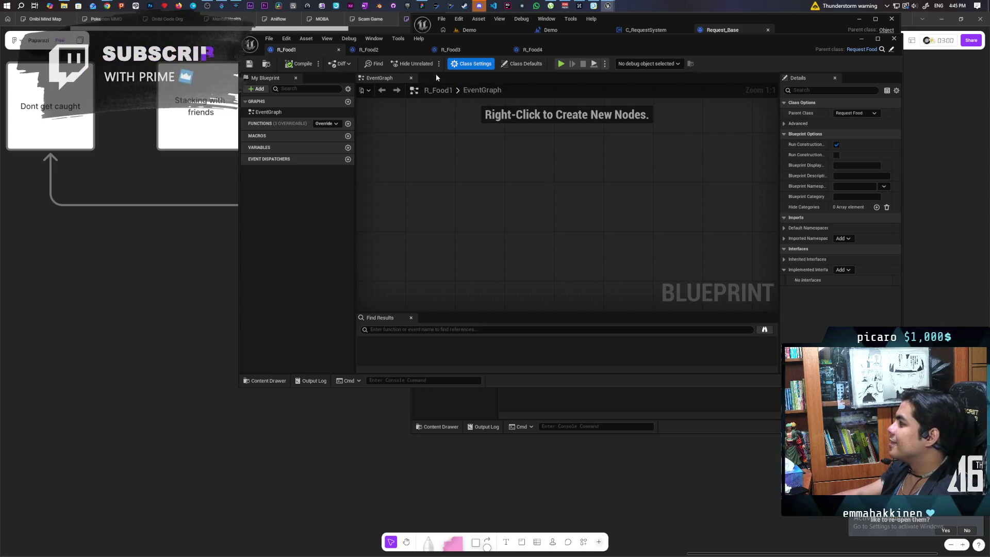
Step: Set R_Food2's parent class to Request_Food in its Class Settings
click(387, 51)
click(385, 63)
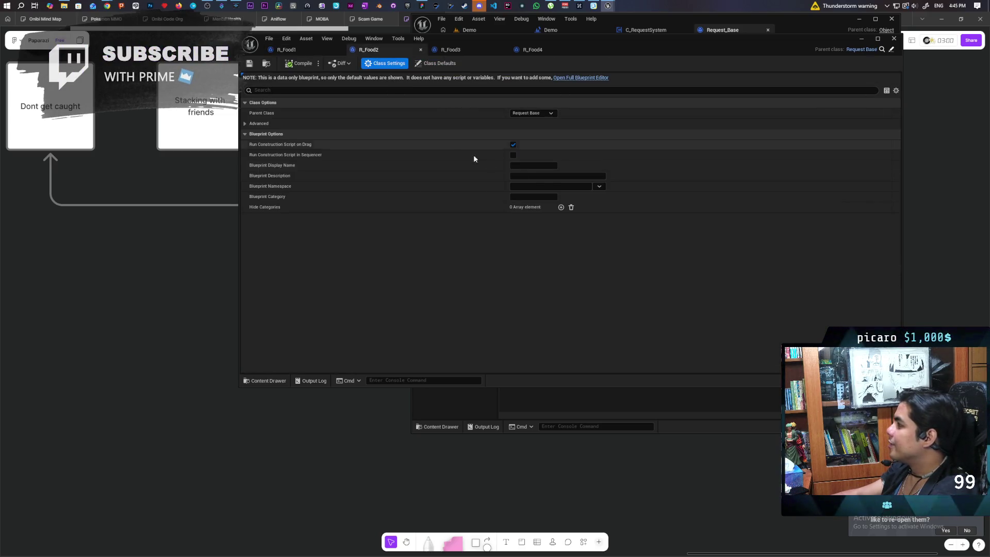
click(534, 113)
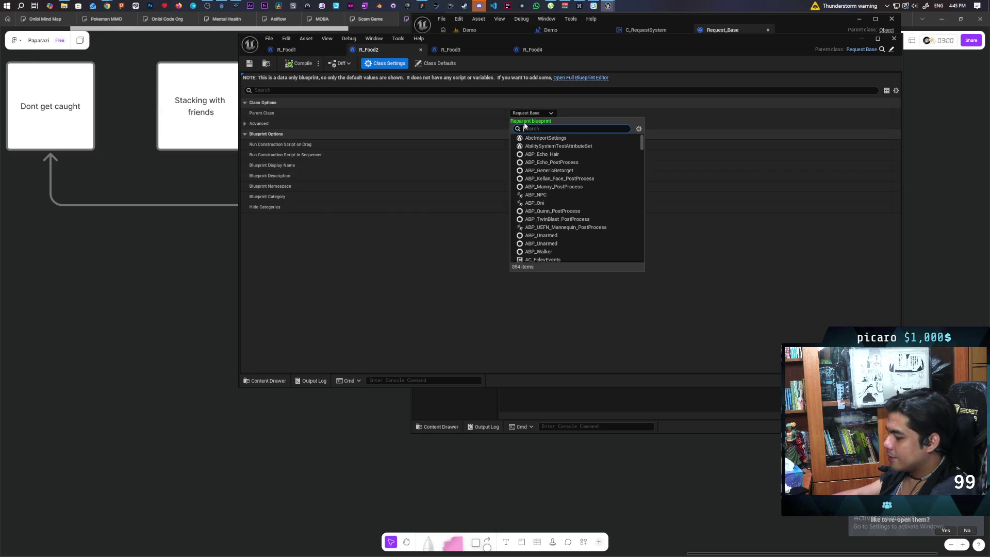
text(food)
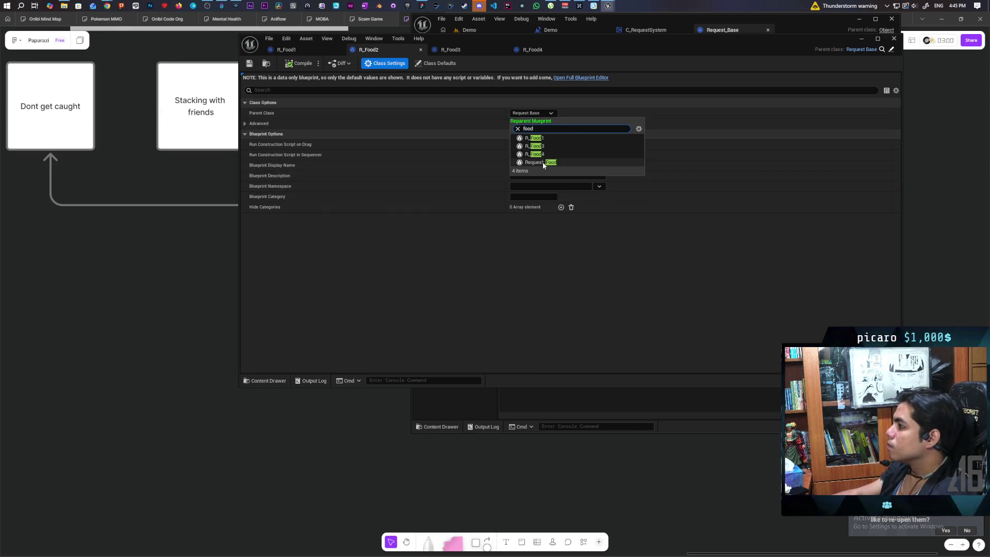
click(543, 162)
Step: Set R_Food3's parent class to Request_Food
click(454, 51)
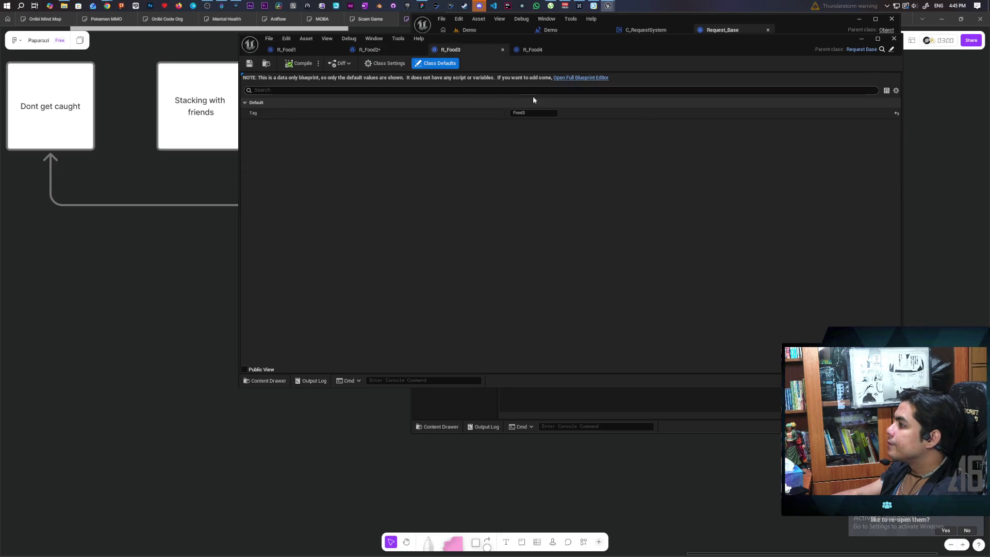
click(386, 63)
click(530, 112)
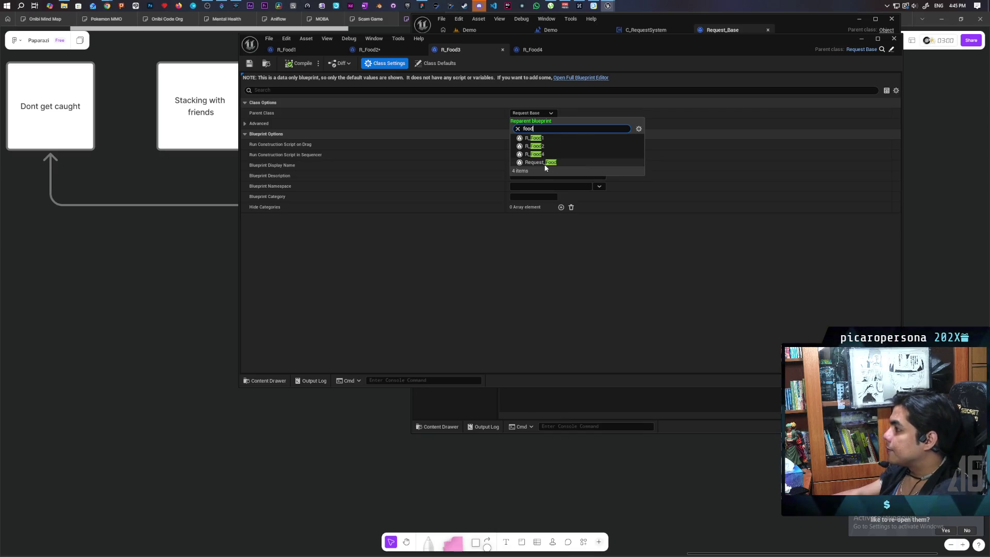
click(542, 161)
Step: Reparent R_Food4 to Request_Food, save all, and minimize the food blueprint window
click(522, 51)
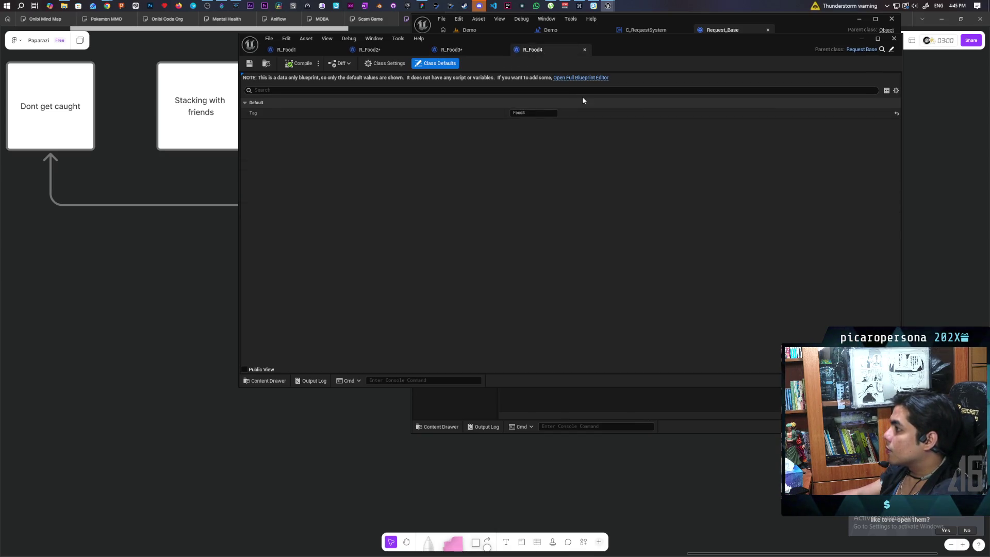
click(386, 64)
click(531, 114)
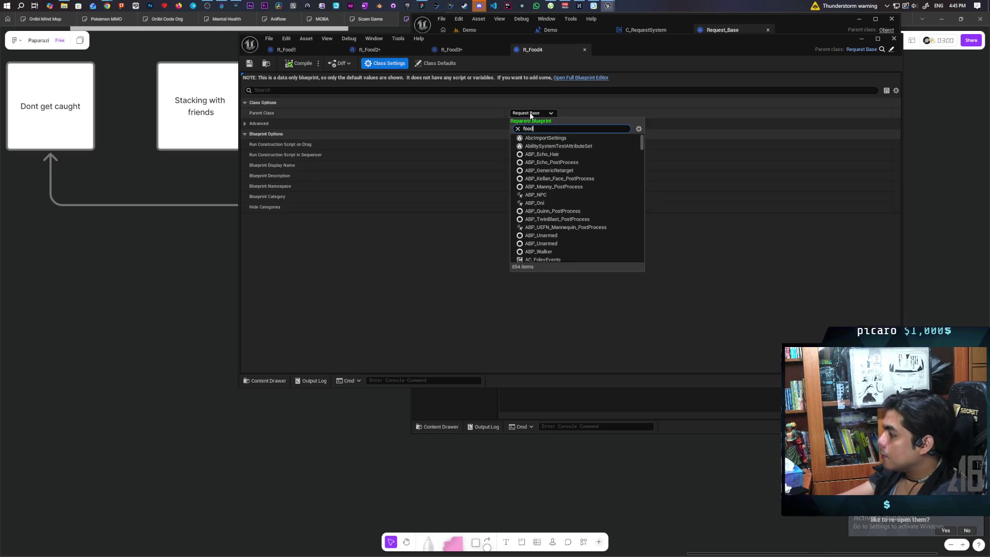
click(549, 162)
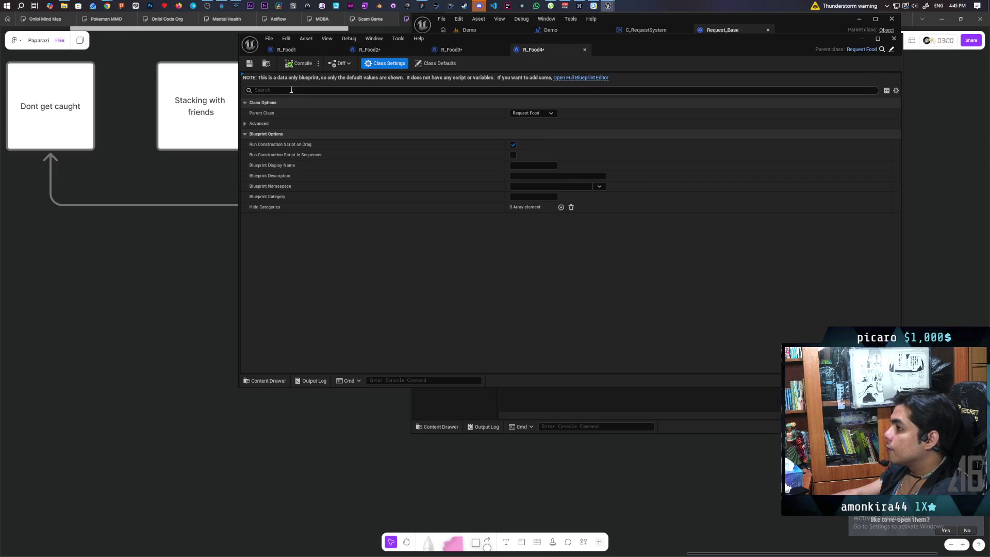
key(ctrl+shift+s)
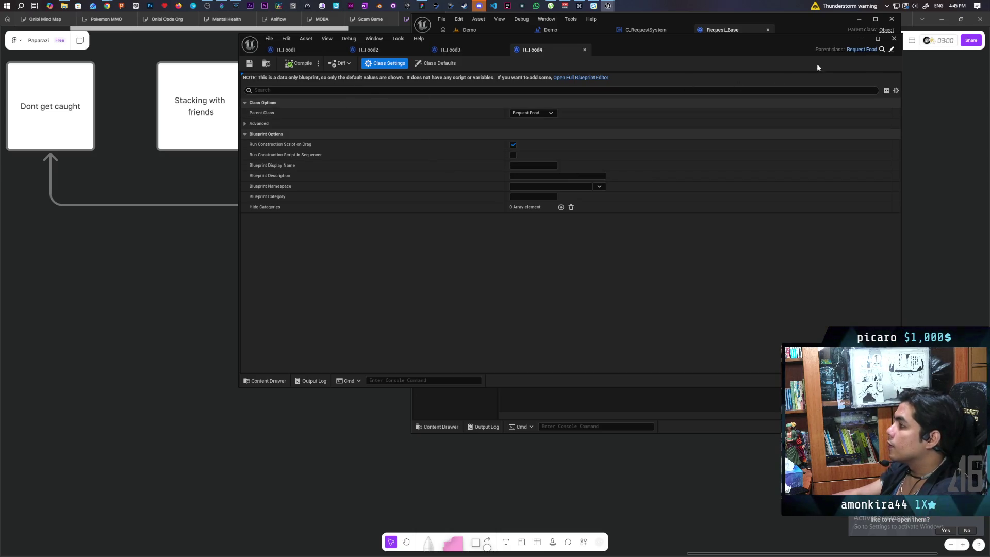
click(861, 39)
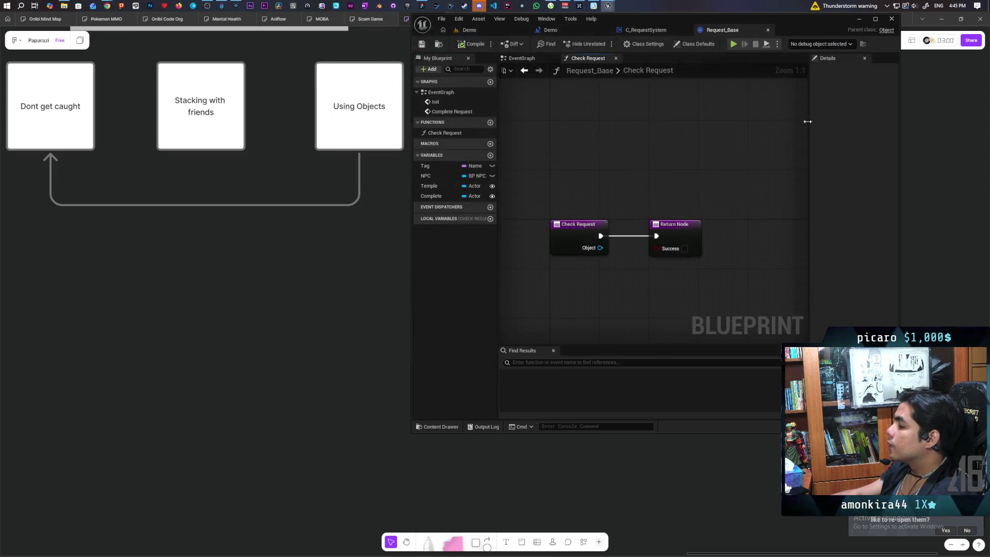
Step: Start a Demo level playtest with three clients
click(482, 33)
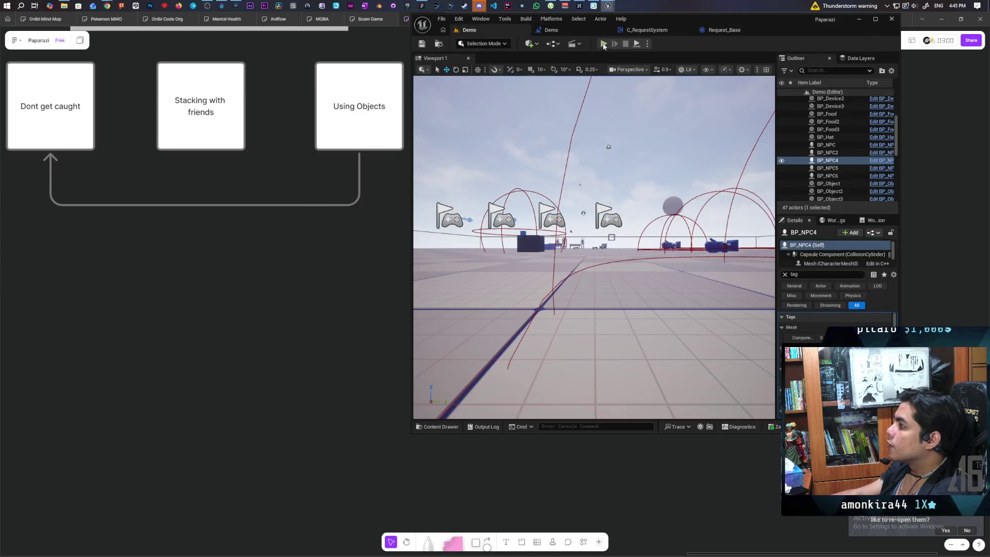
key(alt+p)
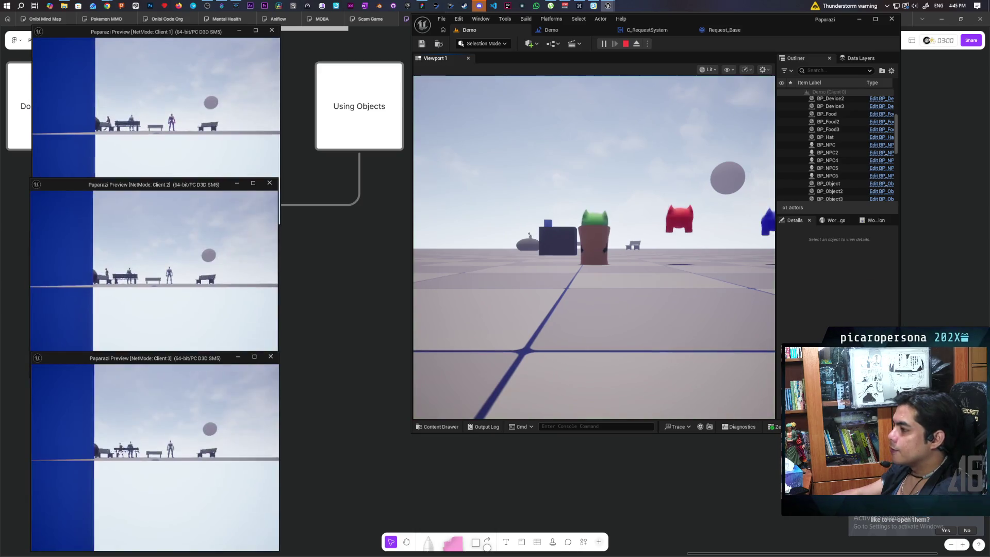
key(alt+Tab)
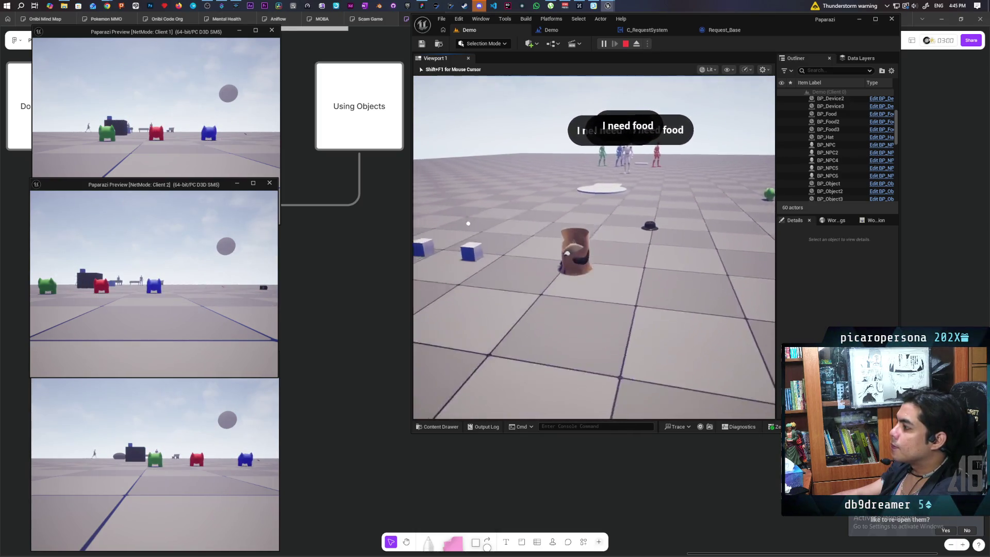
Step: Pick up the food with F and walk it to the blue NPC's platform to complete the request
key(f)
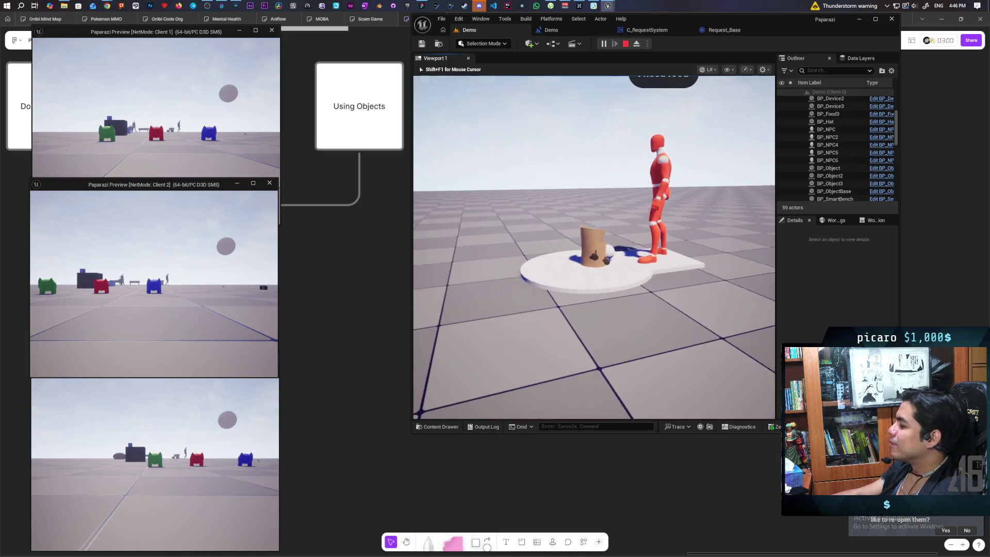
key(f)
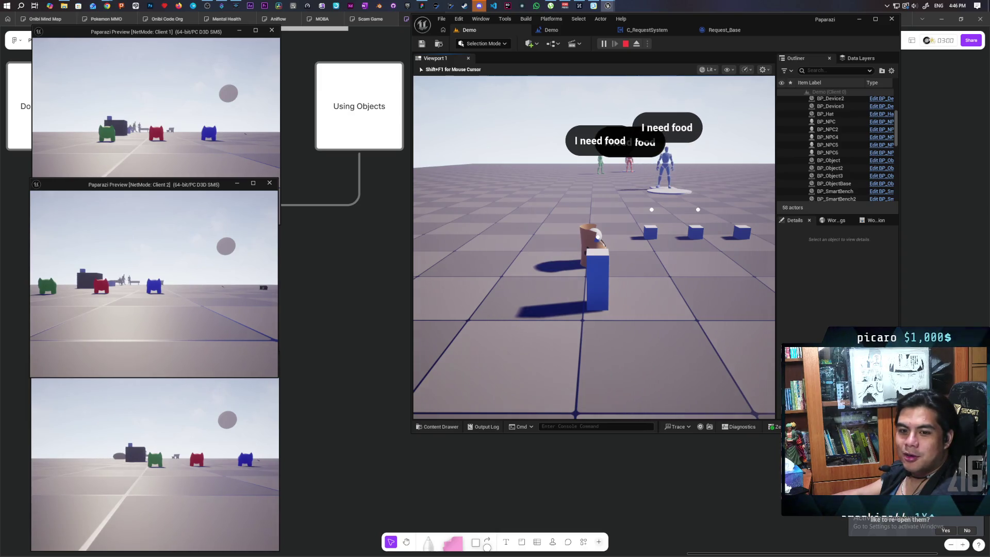
key(w)
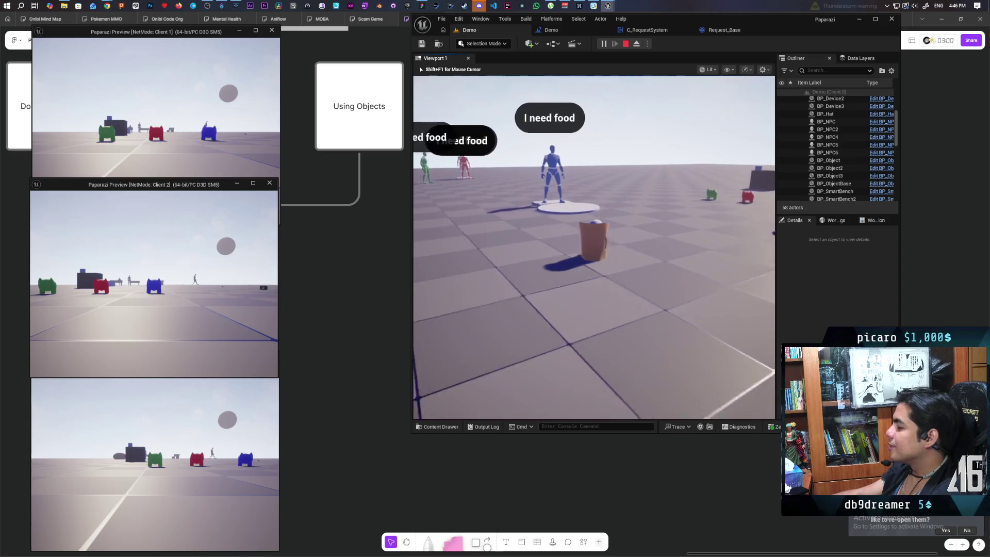
key(w)
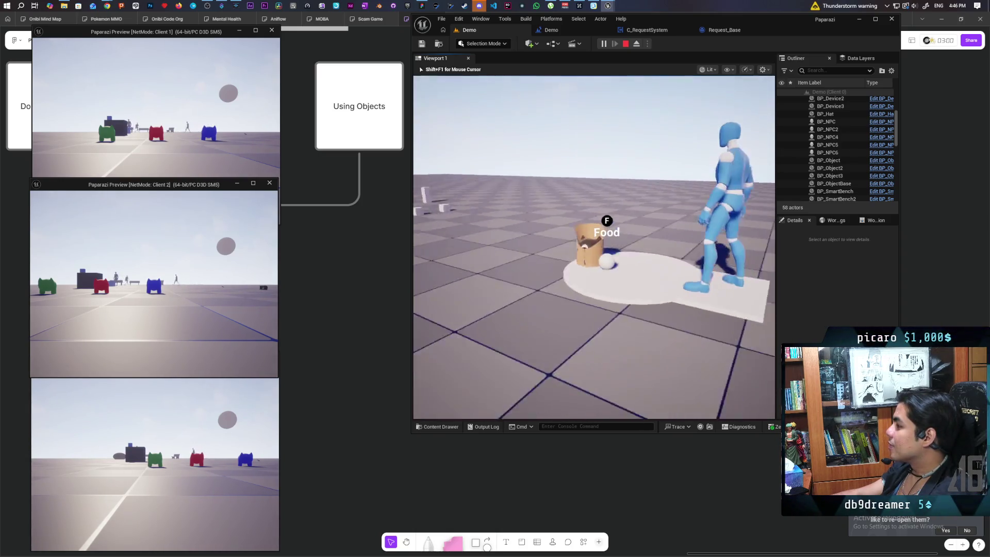
key(w)
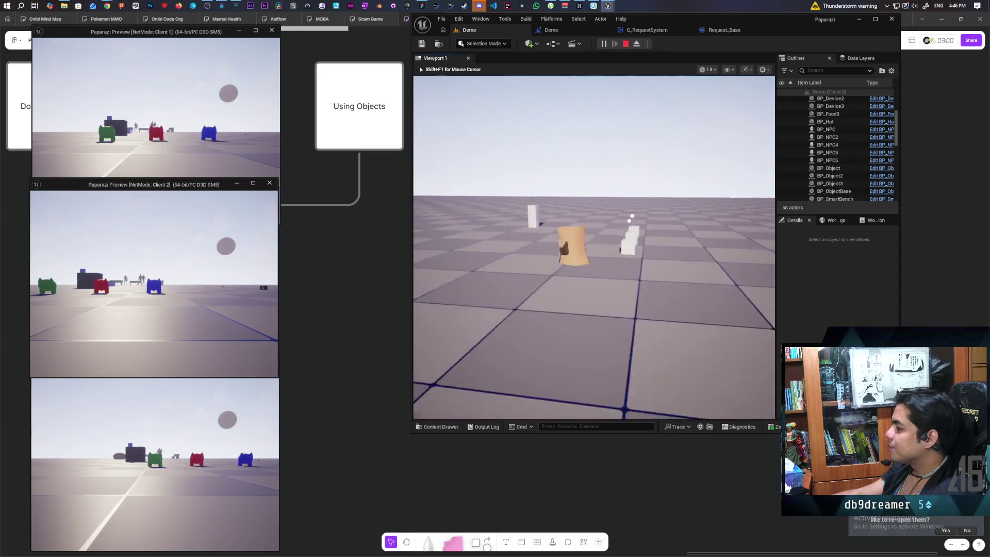
key(w)
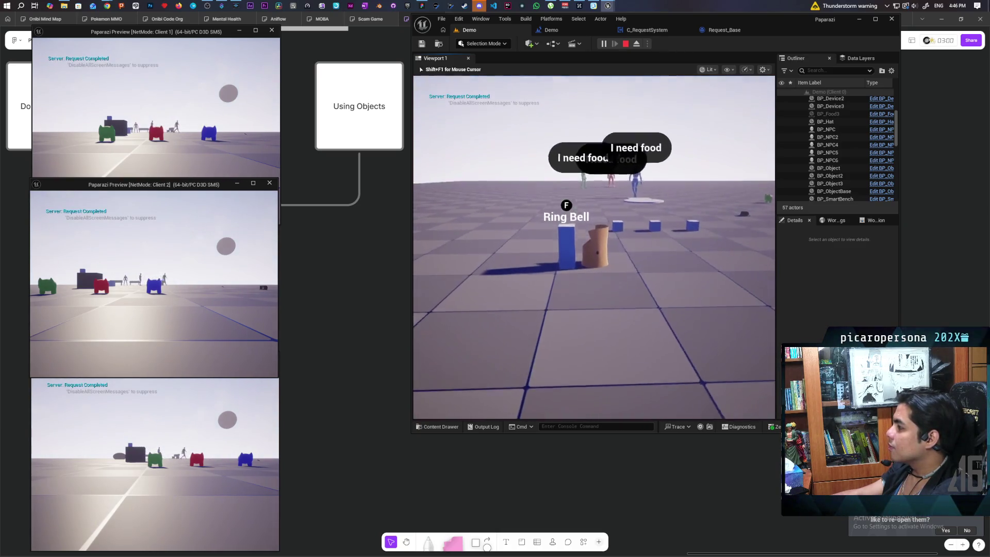
key(w)
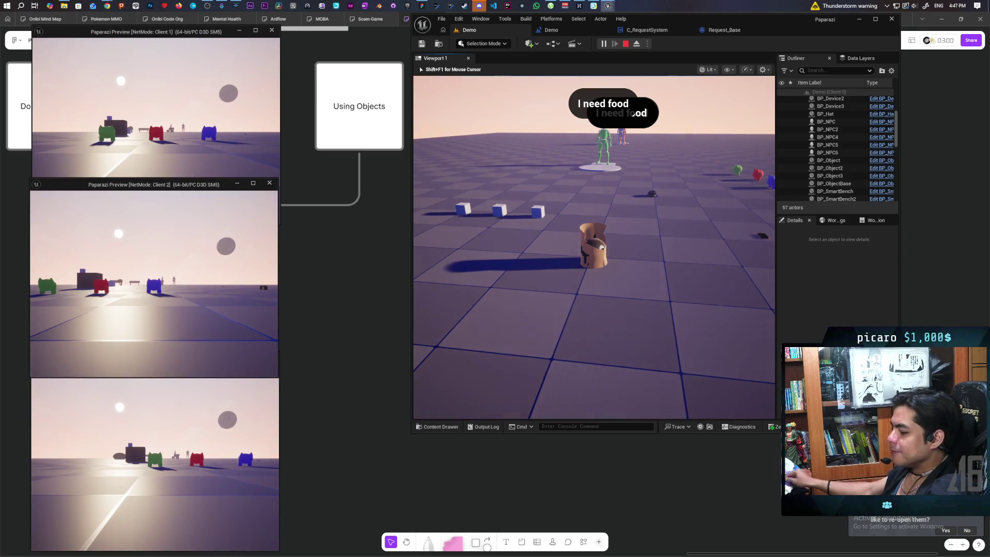
click(278, 171)
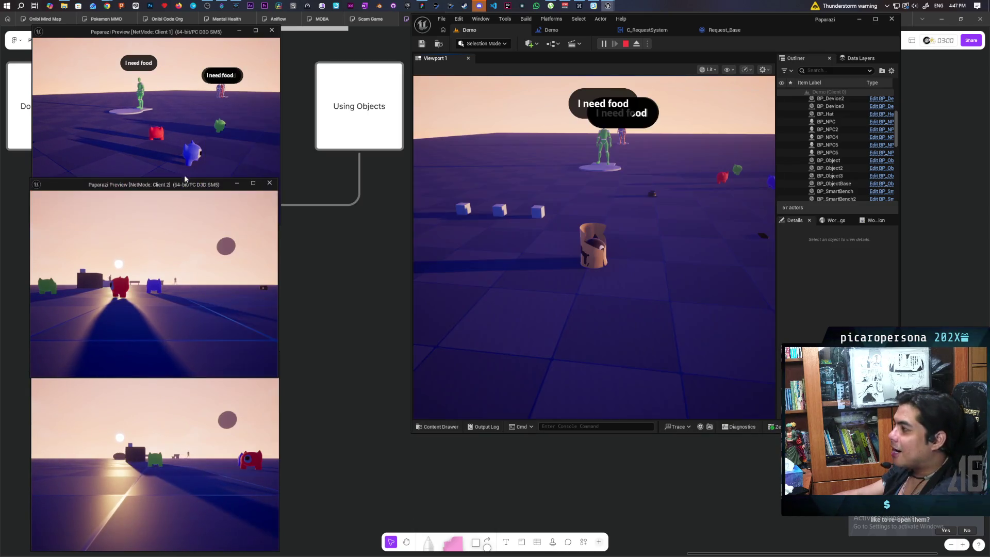
click(643, 186)
key(w)
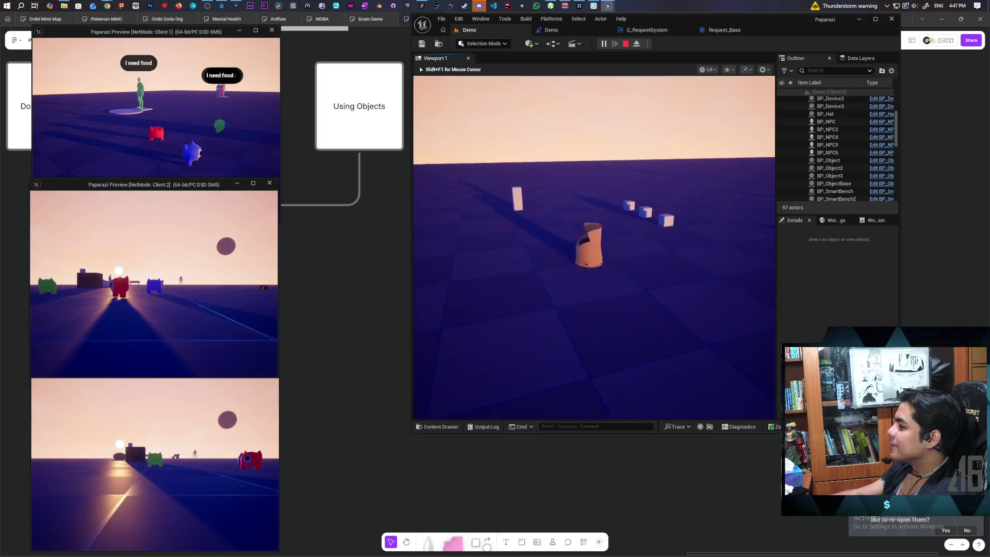
key(w)
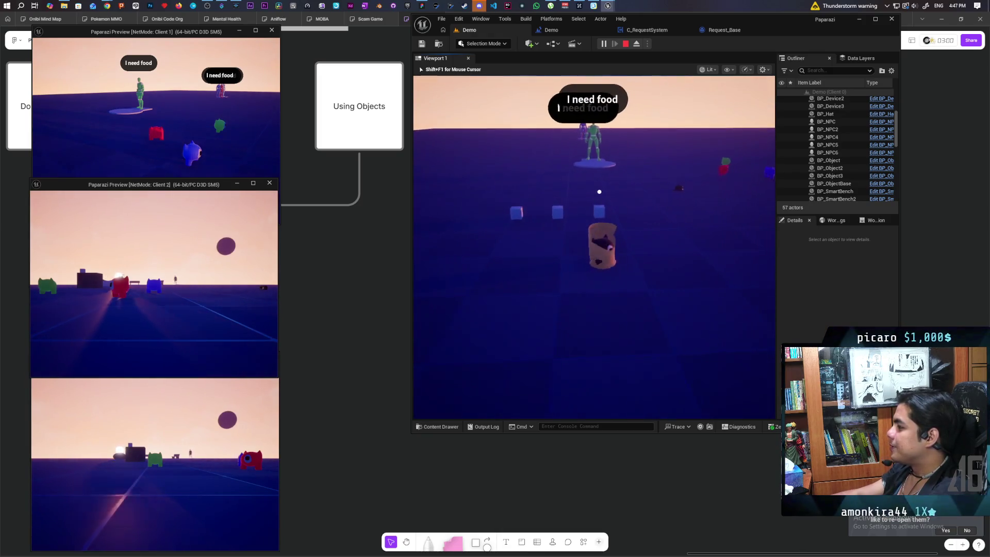
key(w)
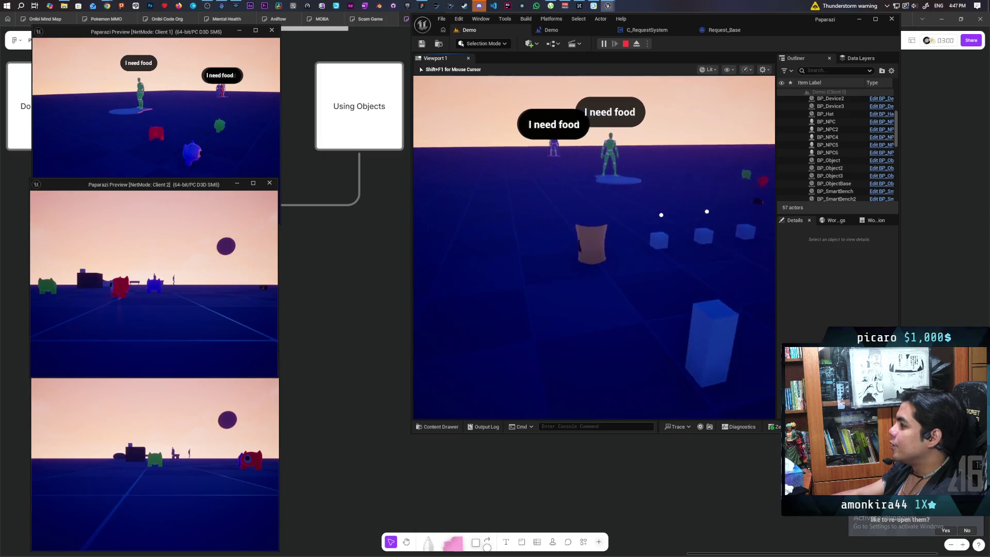
key(w)
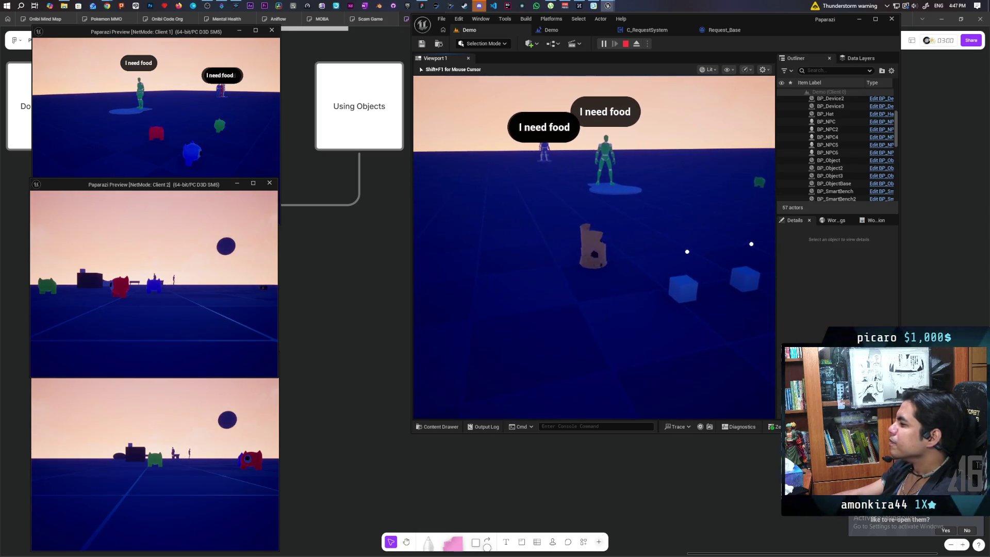
key(s)
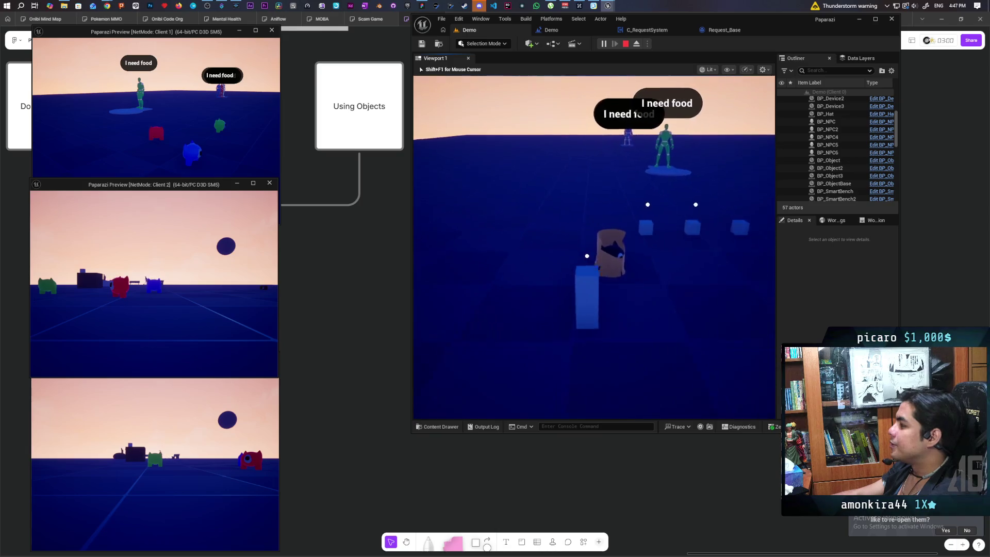
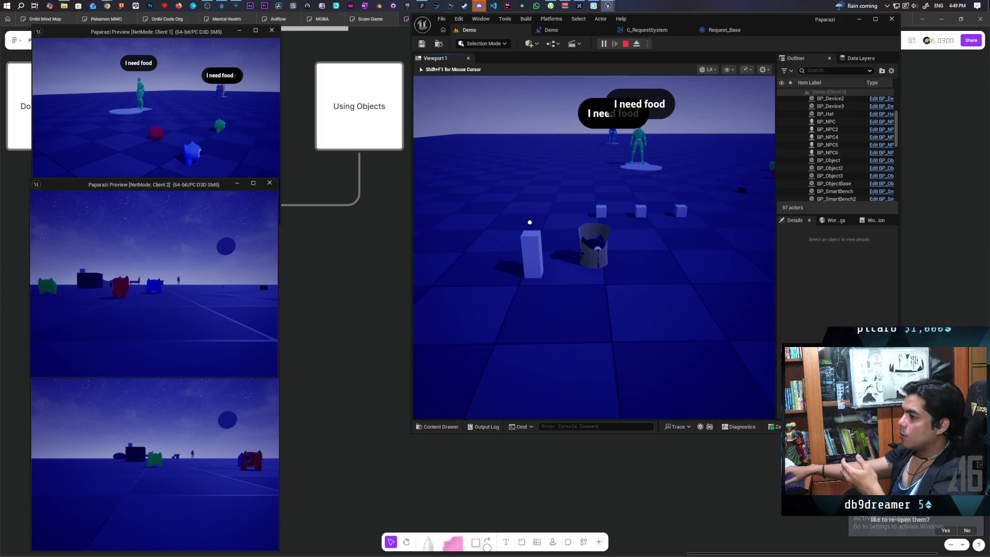
Step: Walk the player forward to the food-requesting NPCs, then stop the play session
key(w)
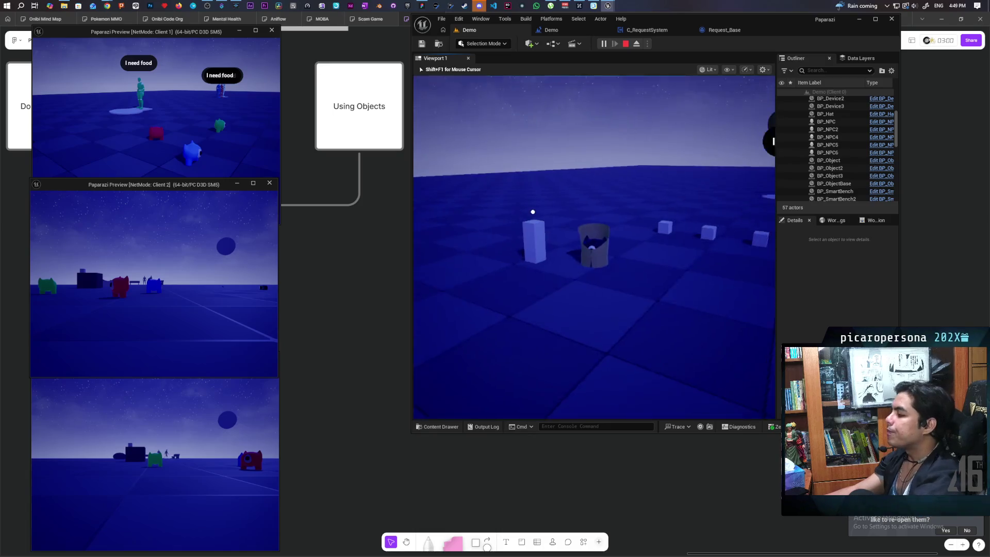
key(w)
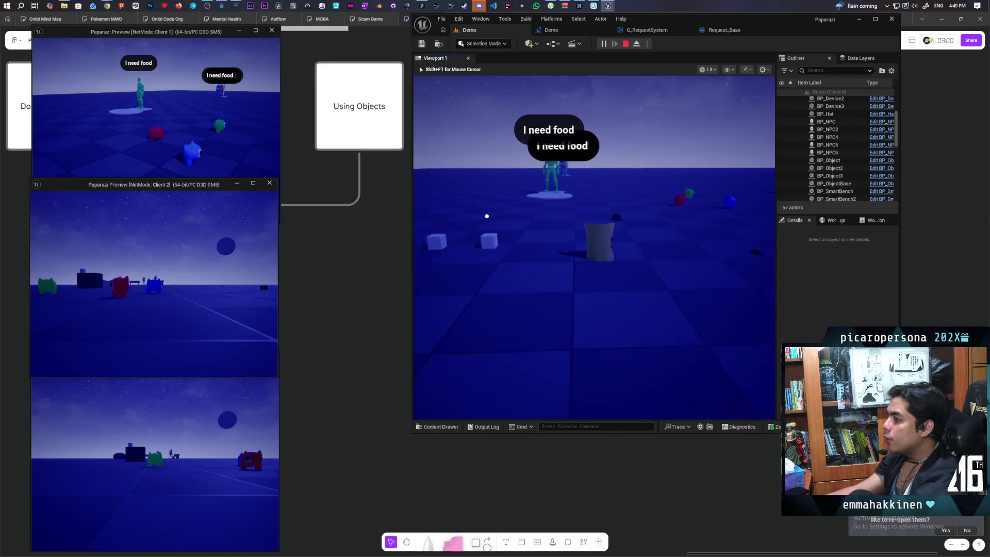
key(w)
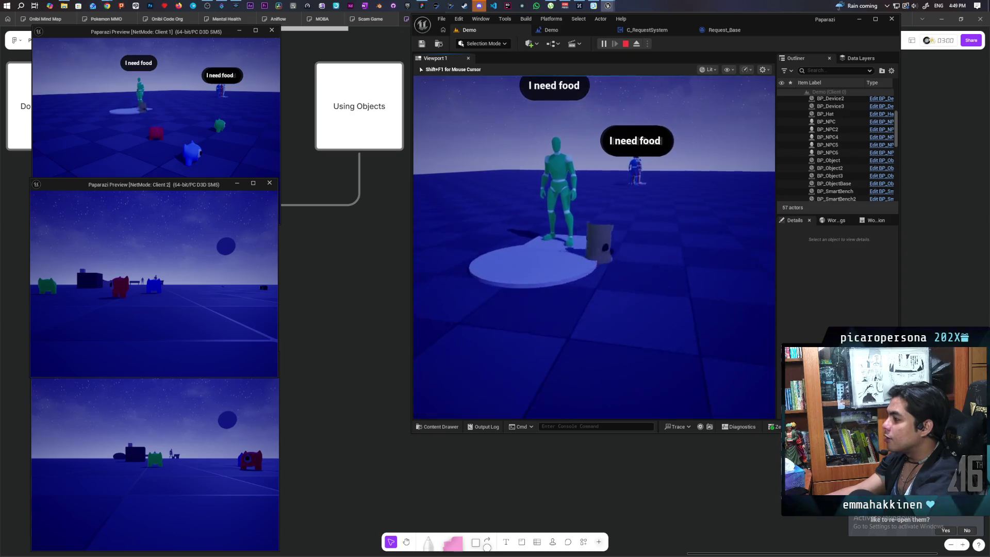
key(w)
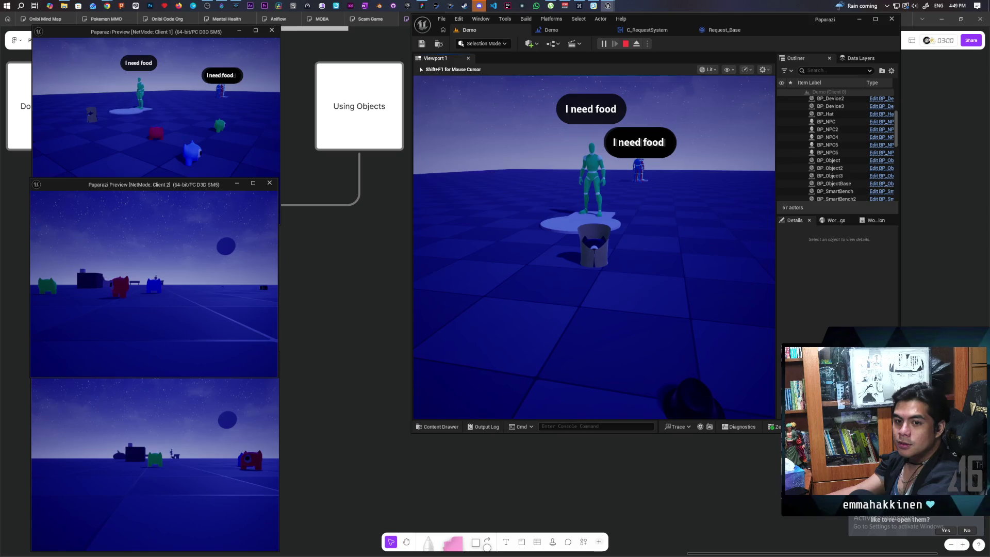
key(Escape)
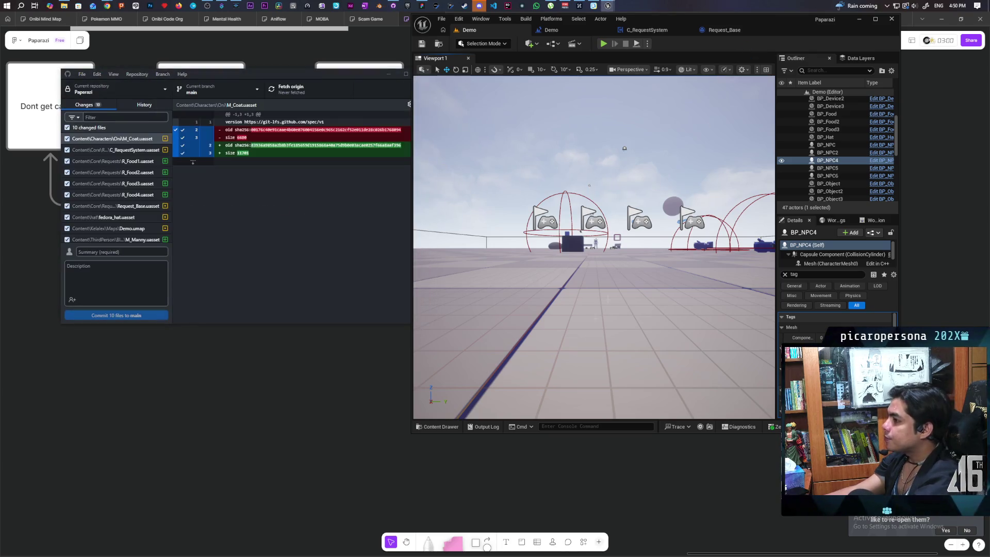
Step: Add a new folder named TestClasses inside Content/Core/Requests
click(441, 427)
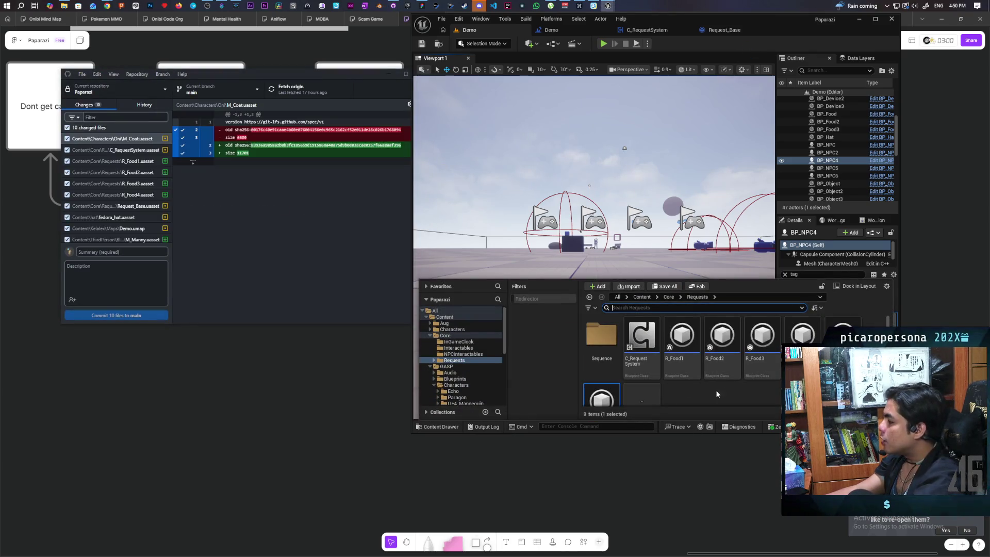
right_click(691, 391)
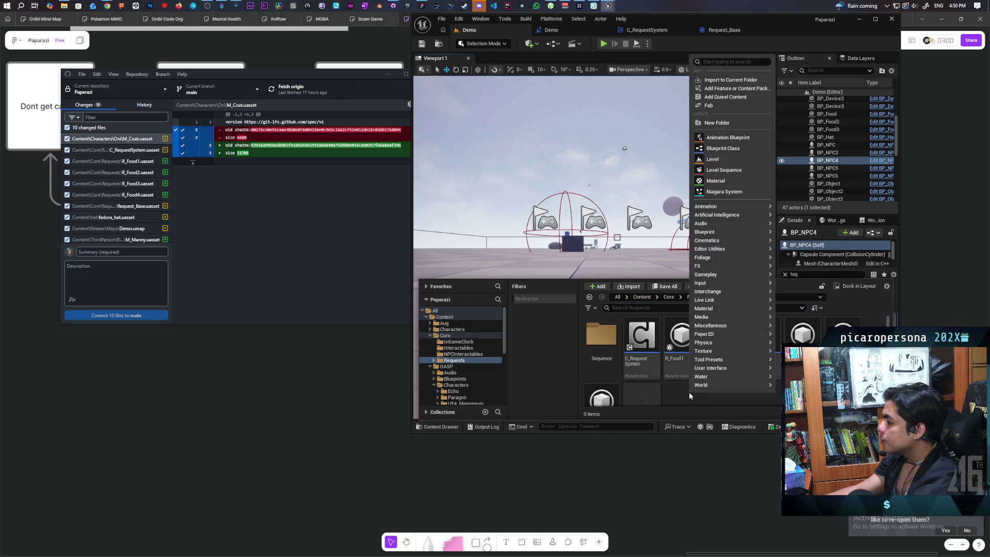
click(722, 123)
text(Test)
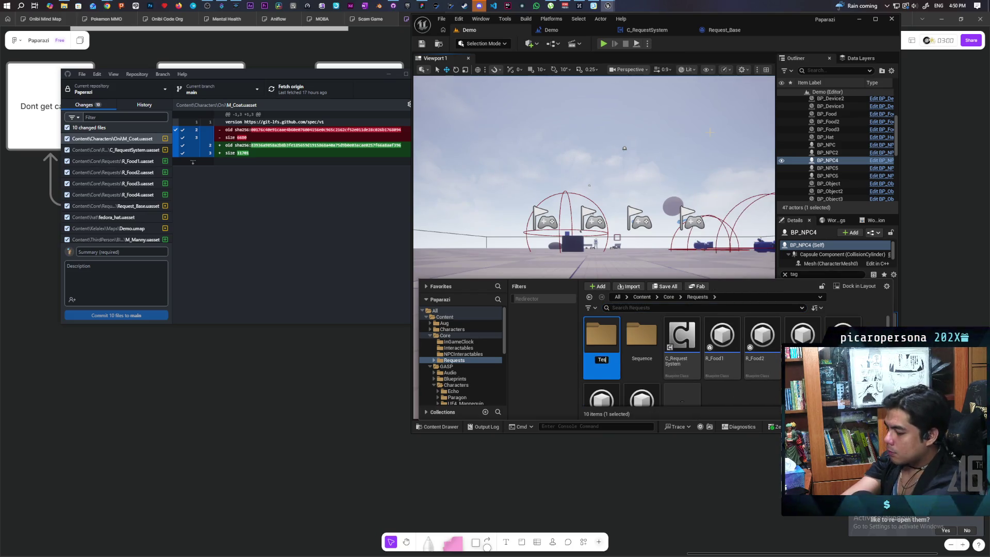
text(Classes)
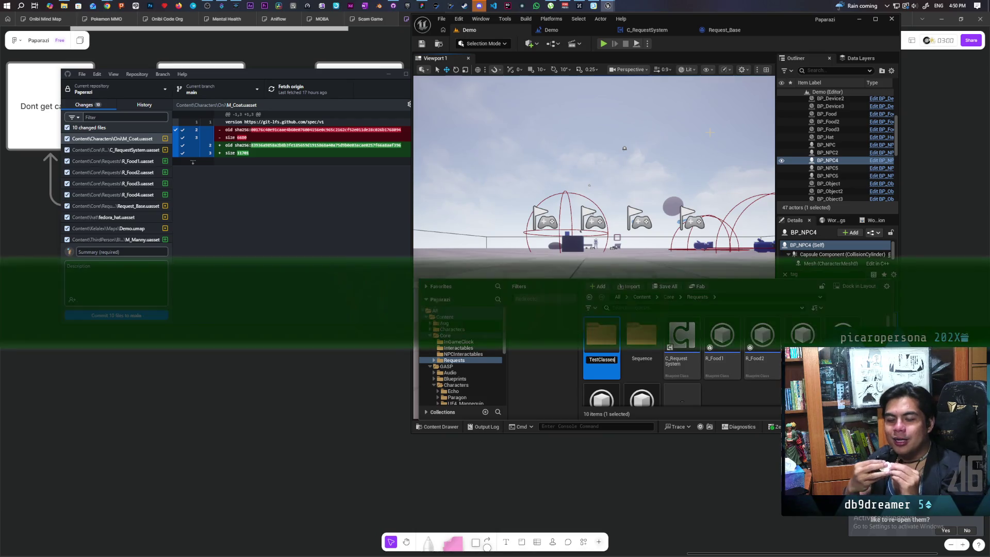
click(193, 162)
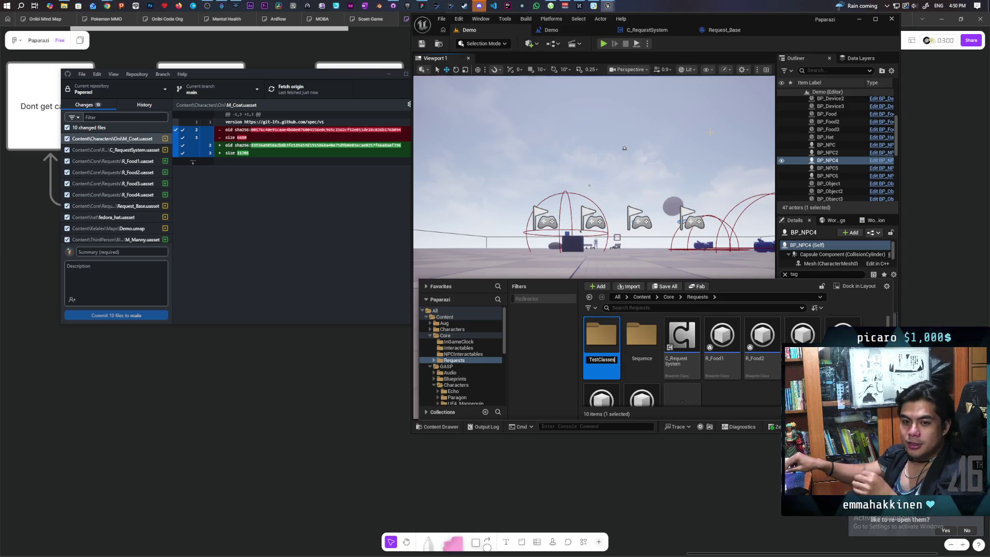
key(Return)
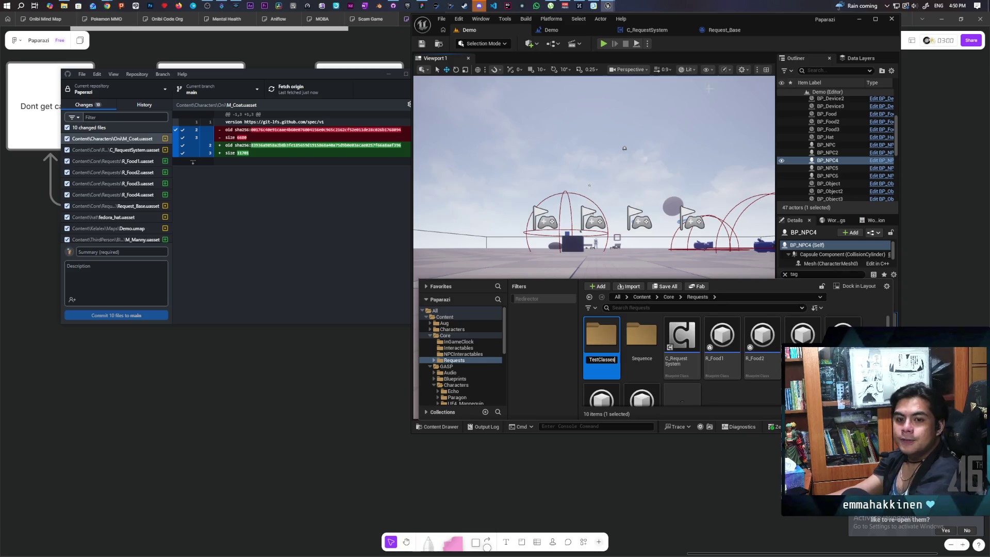
key(Return)
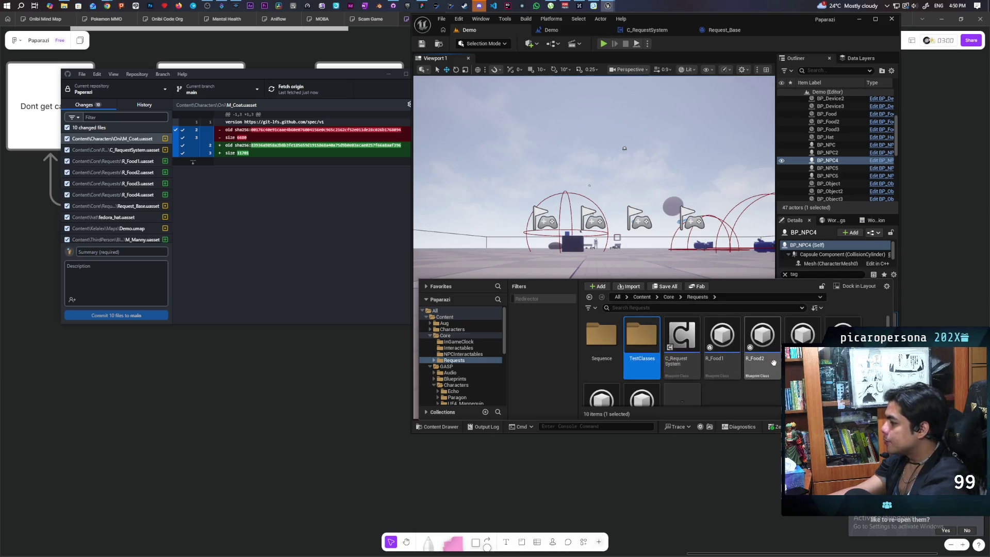
Step: Select R_Food1 through R_Food4 plus Request_Food and move them into TestClasses
scroll(779, 367, down, 1)
click(722, 348)
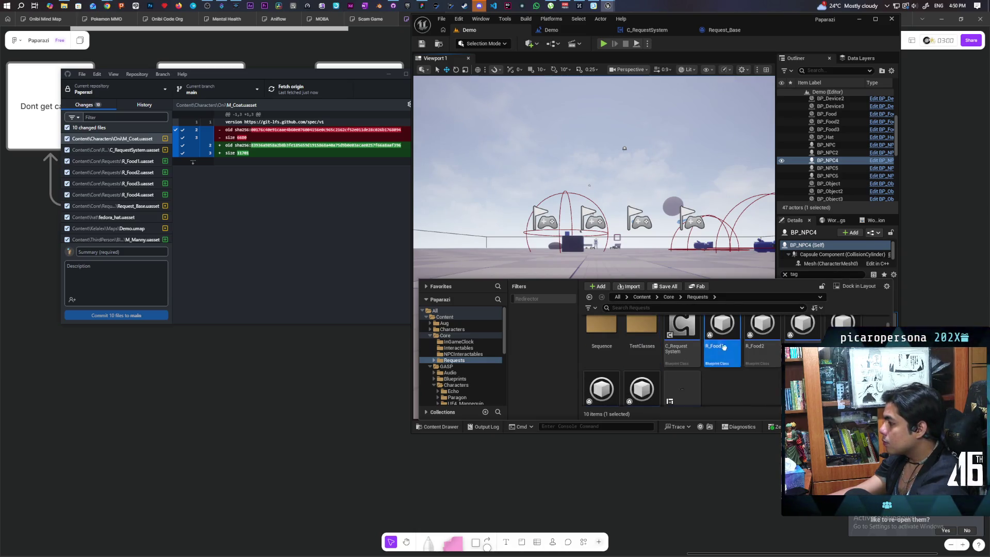
scroll(652, 382, down, 1)
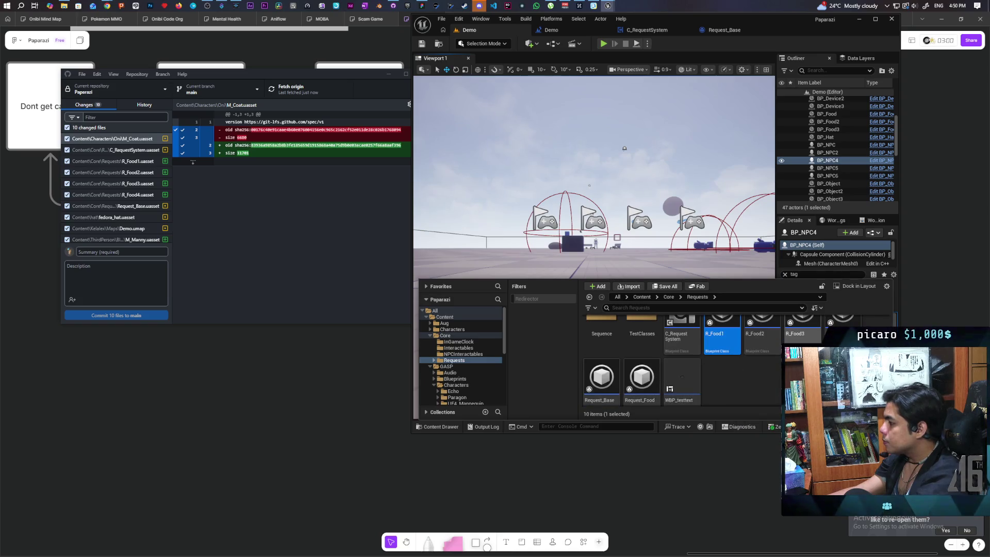
shift+click(841, 335)
ctrl+click(642, 381)
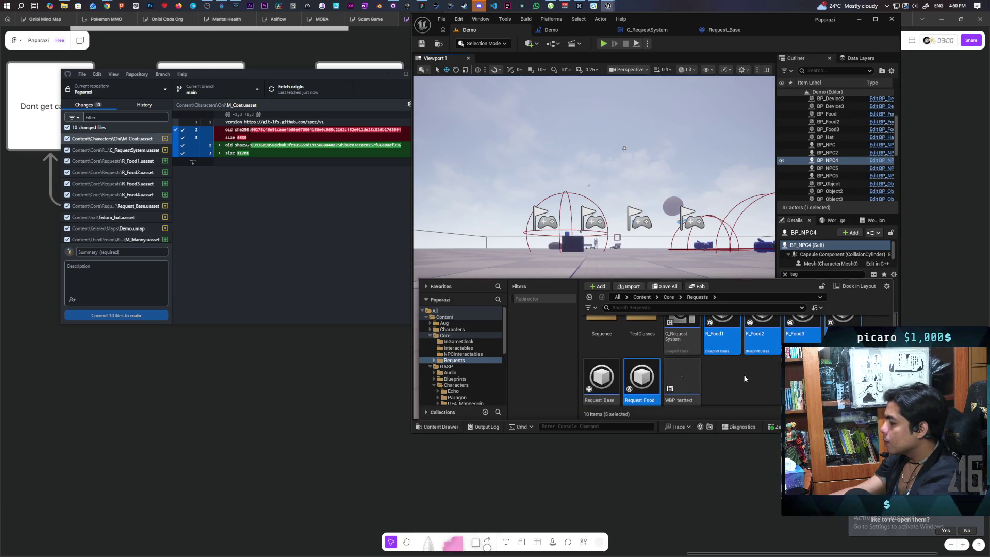
scroll(743, 374, up, 2)
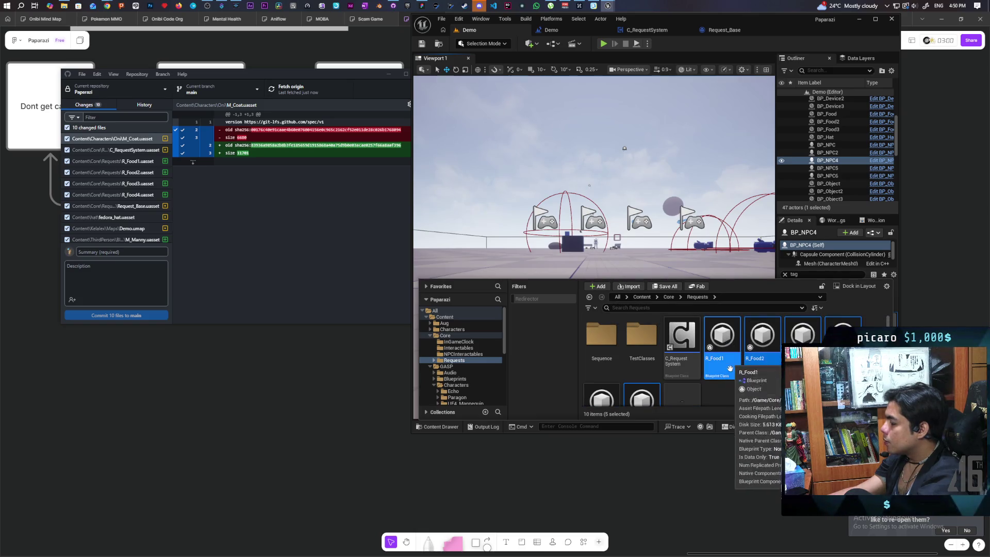
drag(730, 370, 639, 343)
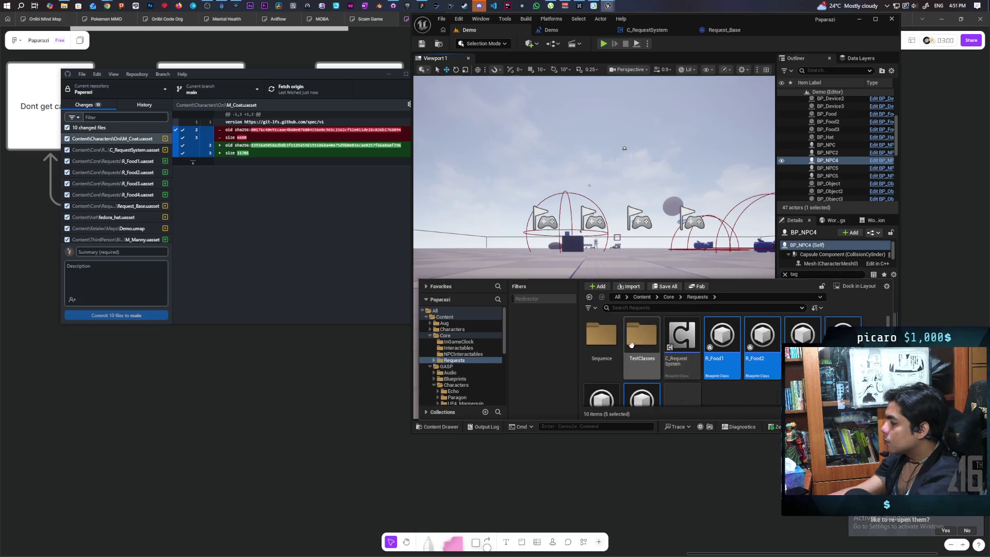
click(658, 355)
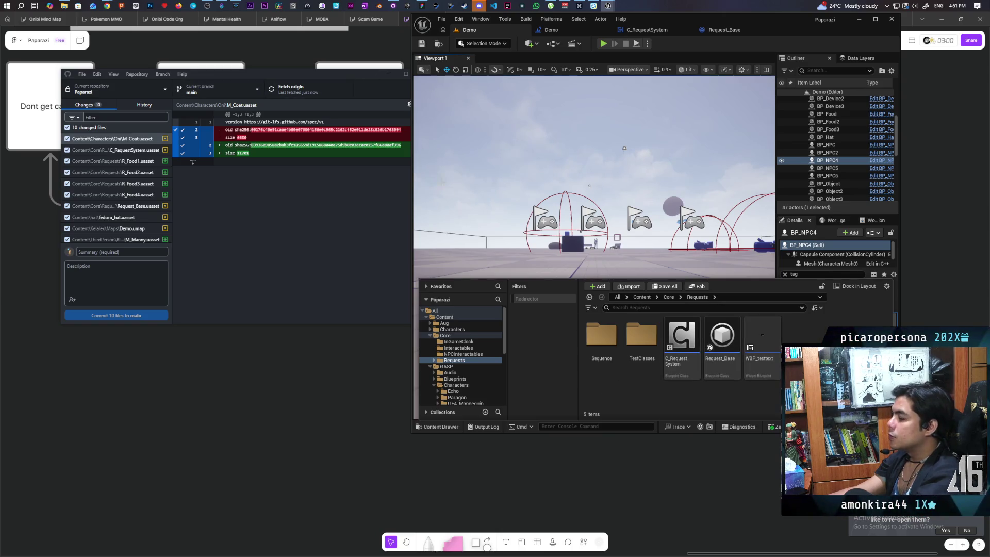
click(596, 271)
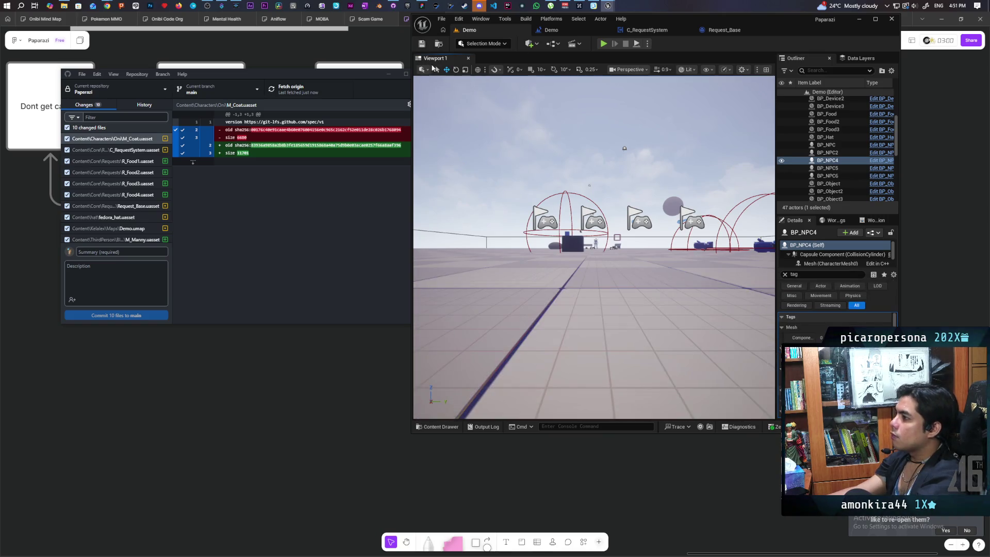
Step: Turn the view across the level and focus on BP_NPC4 to frame the four NPCs
scroll(596, 271, down, 10)
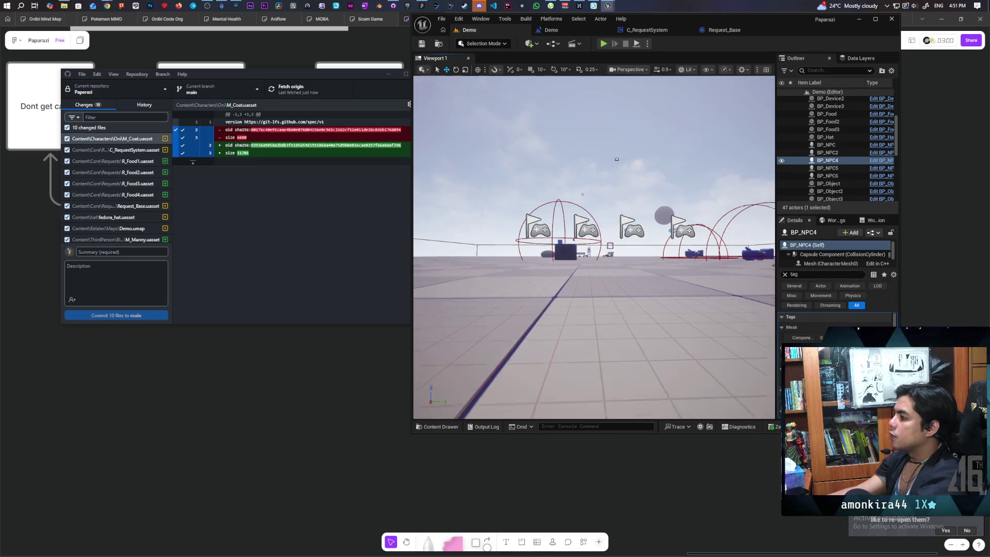
mouse_move(597, 272)
mouse_down()
mouse_move(629, 271)
mouse_move(629, 289)
mouse_move(634, 274)
mouse_move(658, 273)
mouse_move(658, 249)
mouse_up()
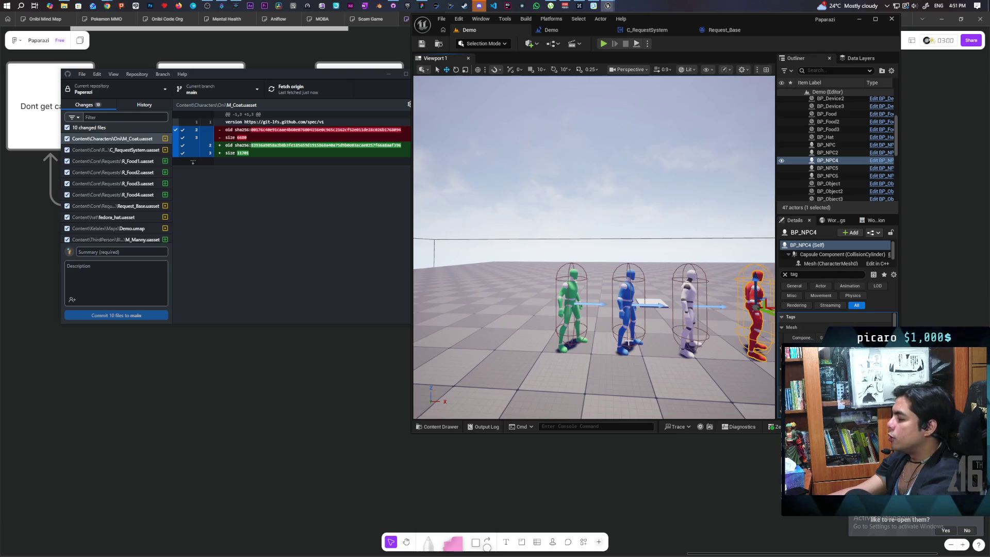
scroll(634, 337, down, 5)
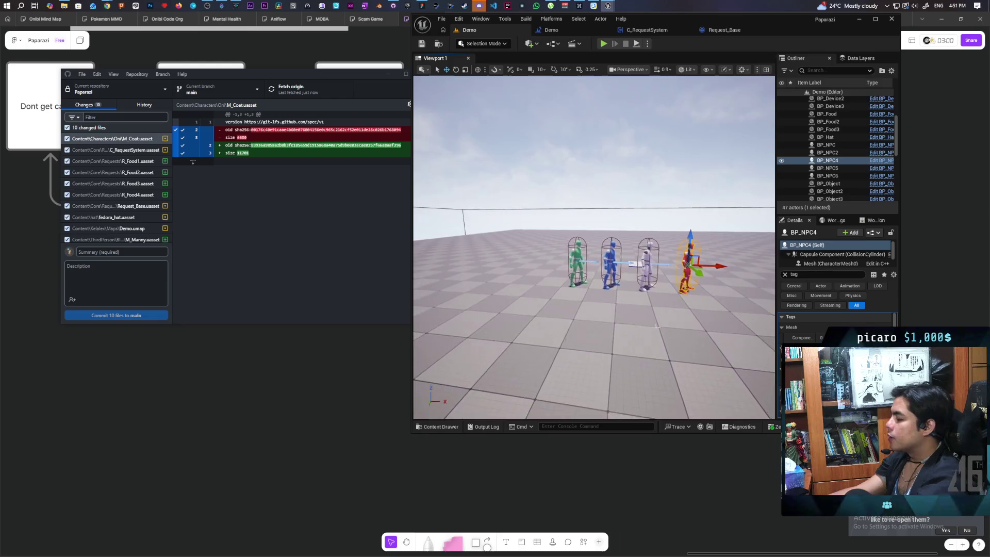
scroll(635, 315, down, 6)
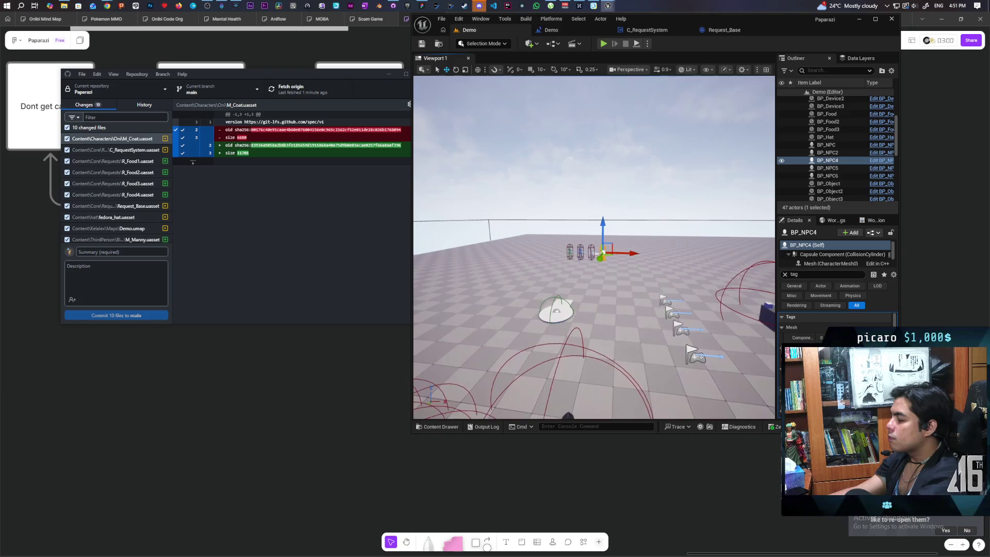
key(f)
scroll(594, 299, up, 5)
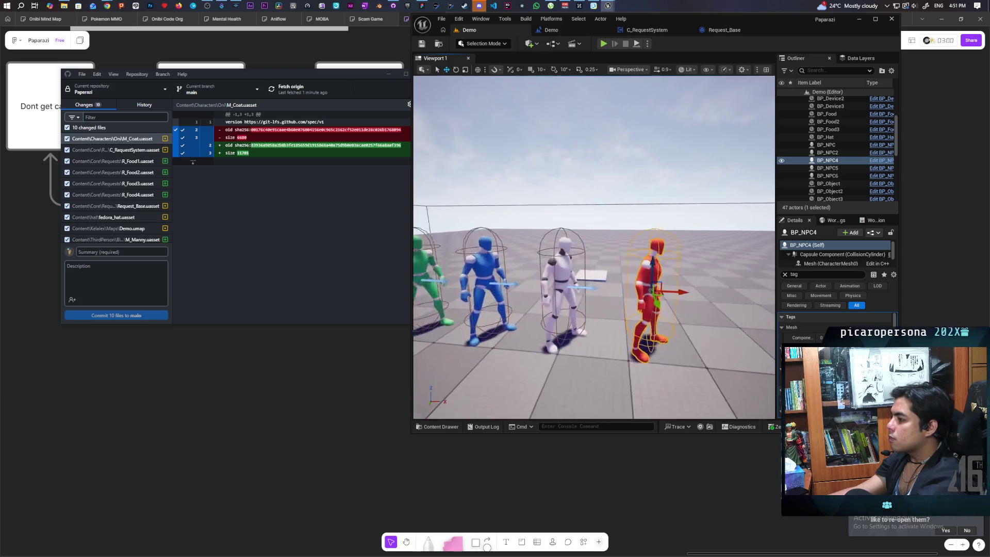
scroll(594, 299, down, 5)
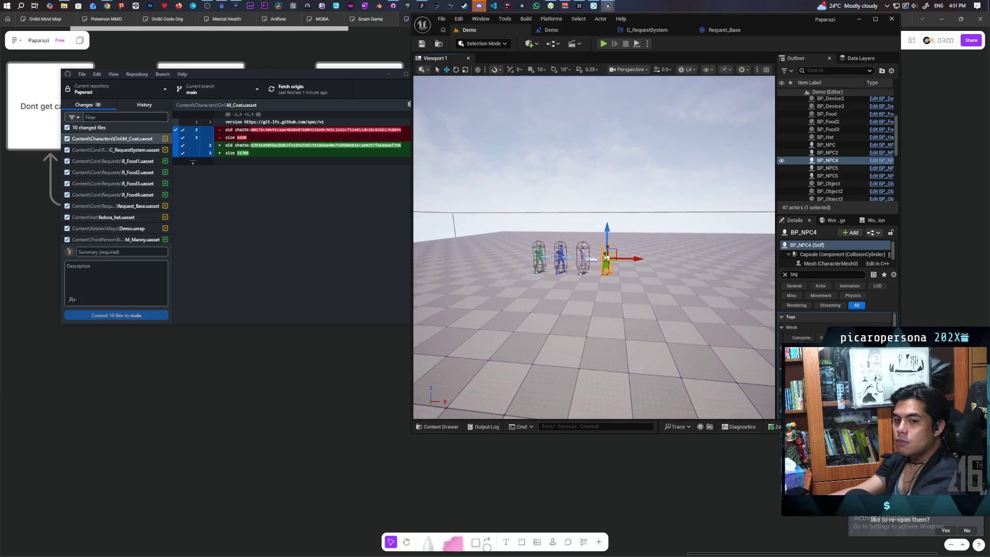
scroll(594, 258, up, 5)
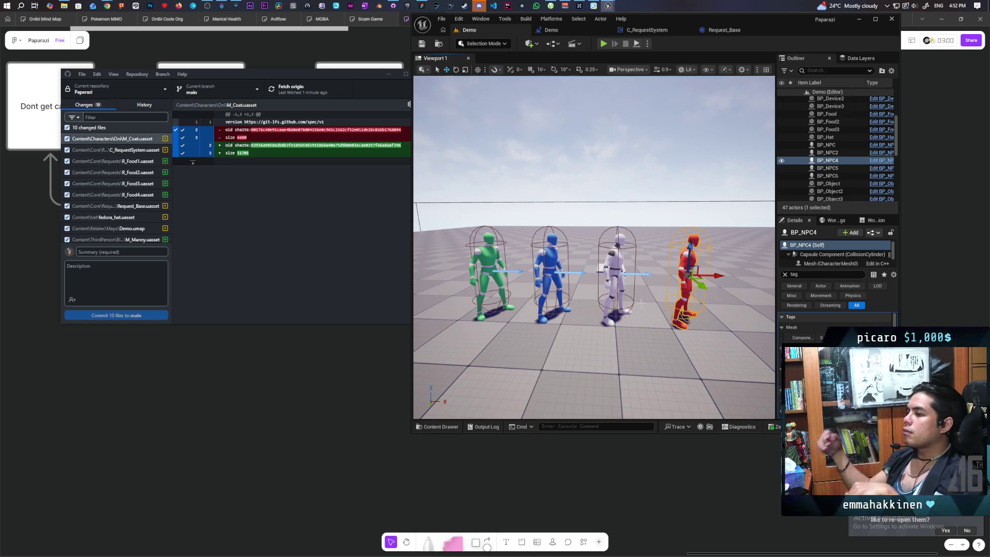
click(786, 278)
key(w)
key(s)
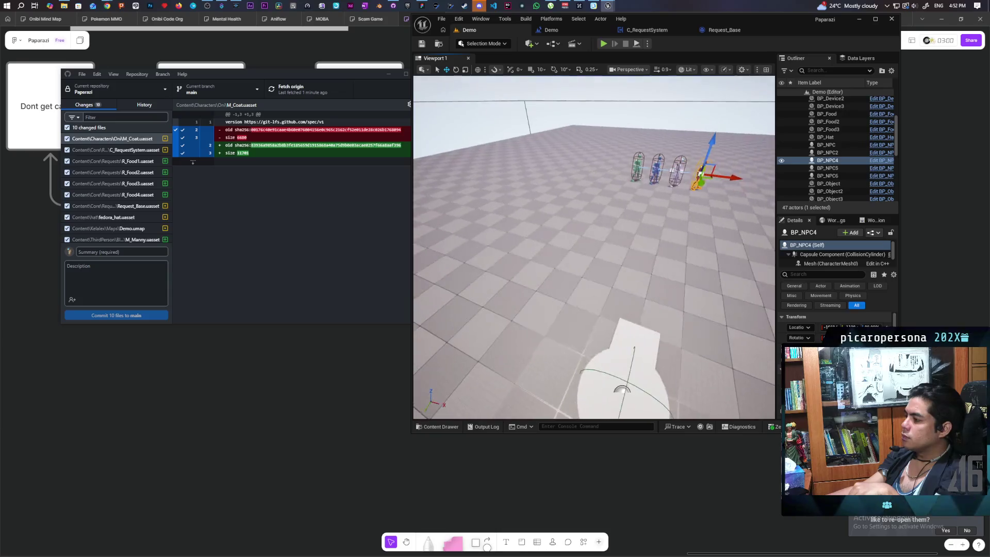
key(d)
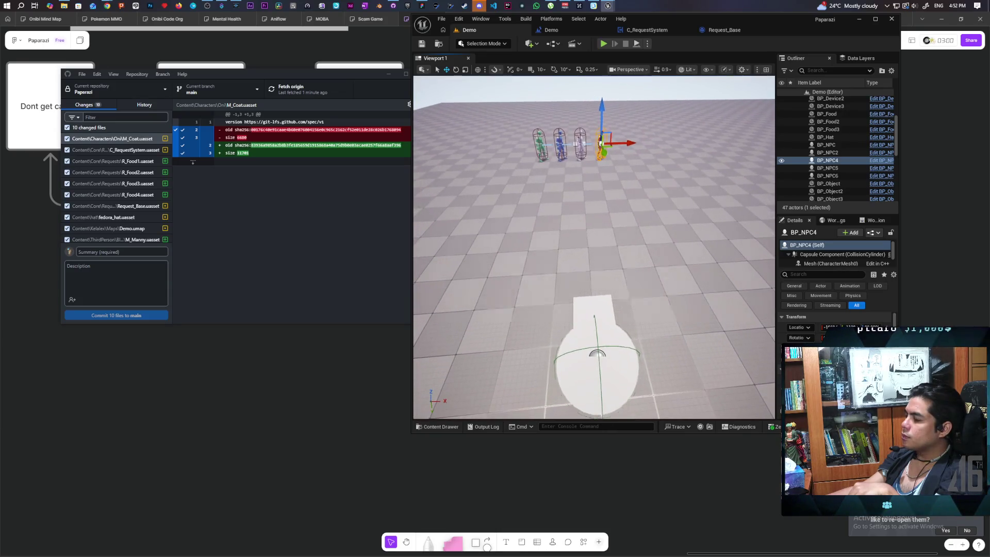
key(a)
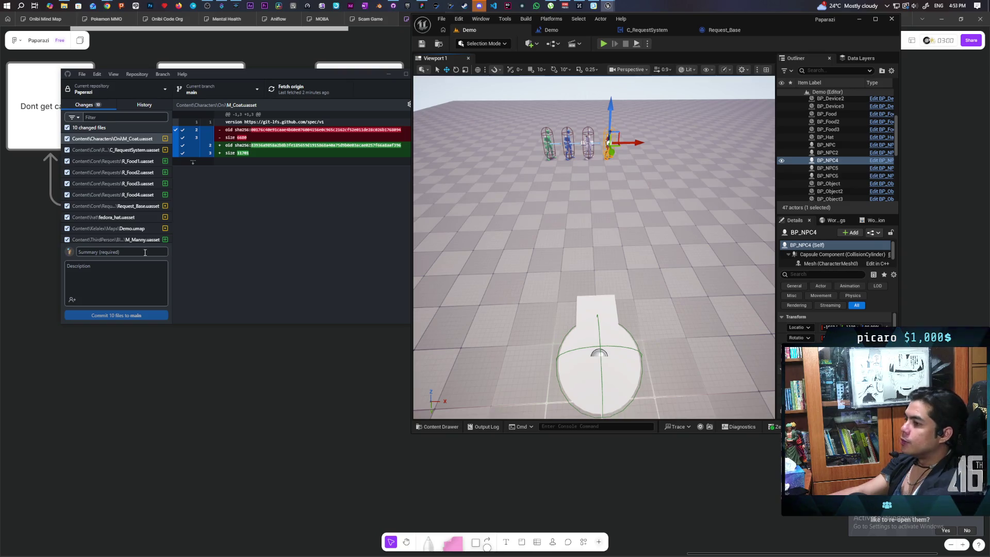
click(128, 252)
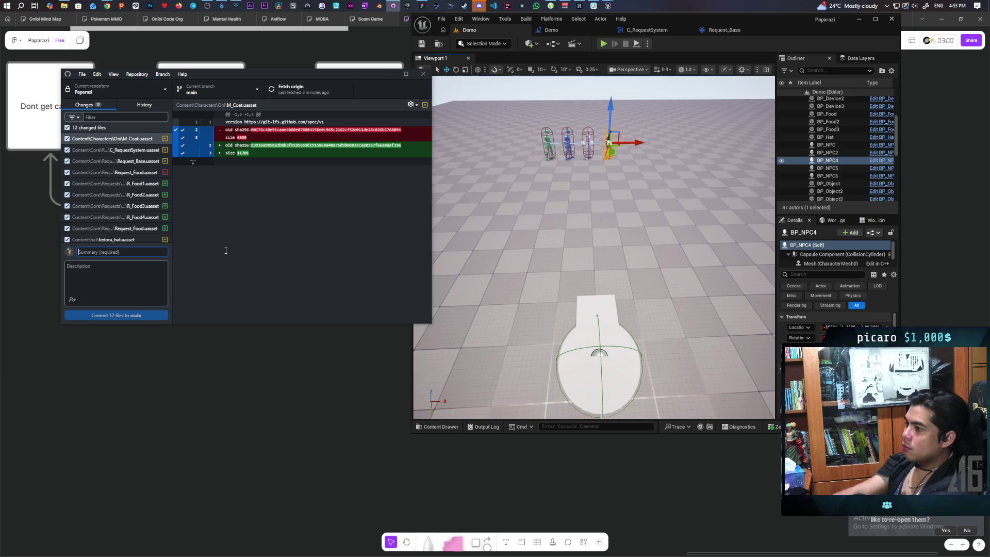
Step: Commit the 12 changed files to main with the summary 'Added test request system'
scroll(124, 195, down, 2)
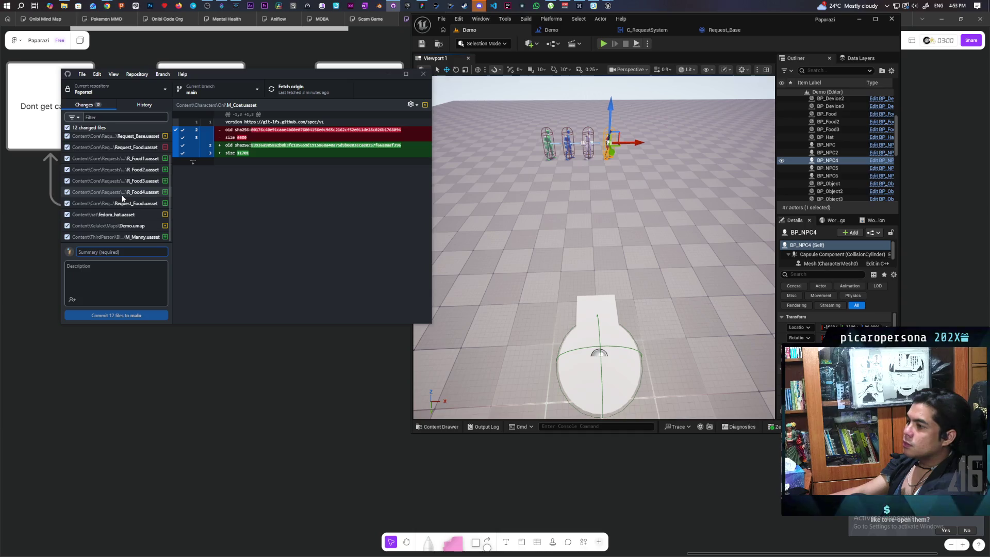
scroll(121, 195, up, 2)
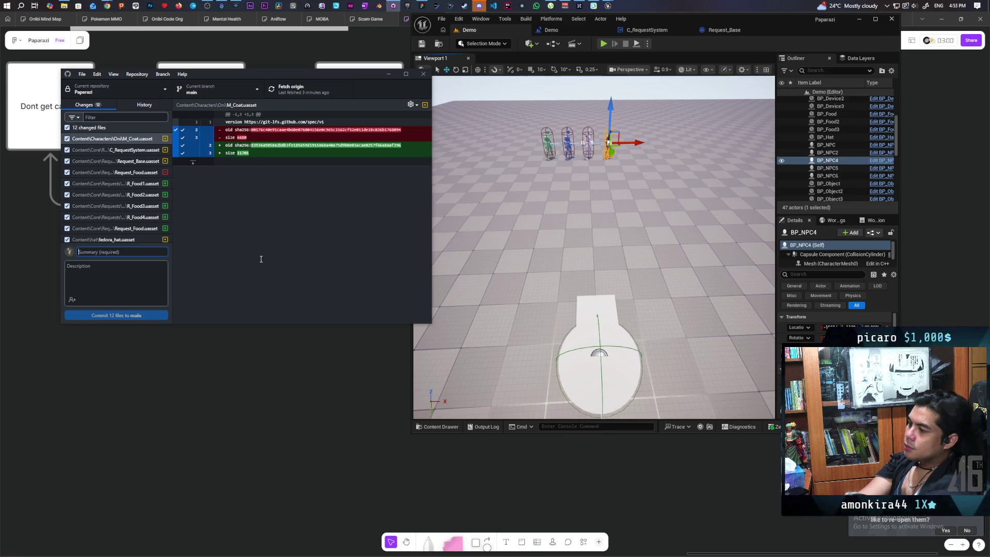
text(Added test)
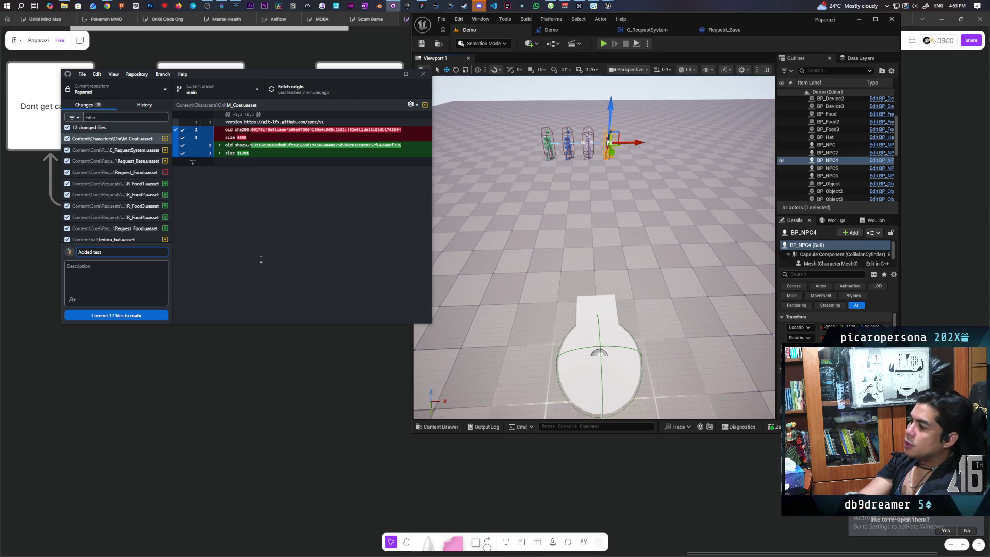
text(request syste)
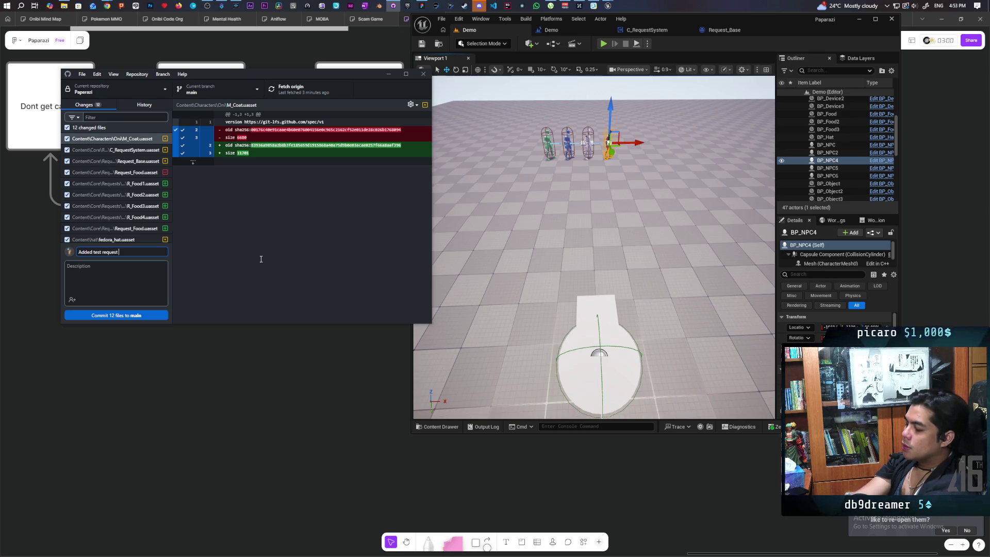
text(m)
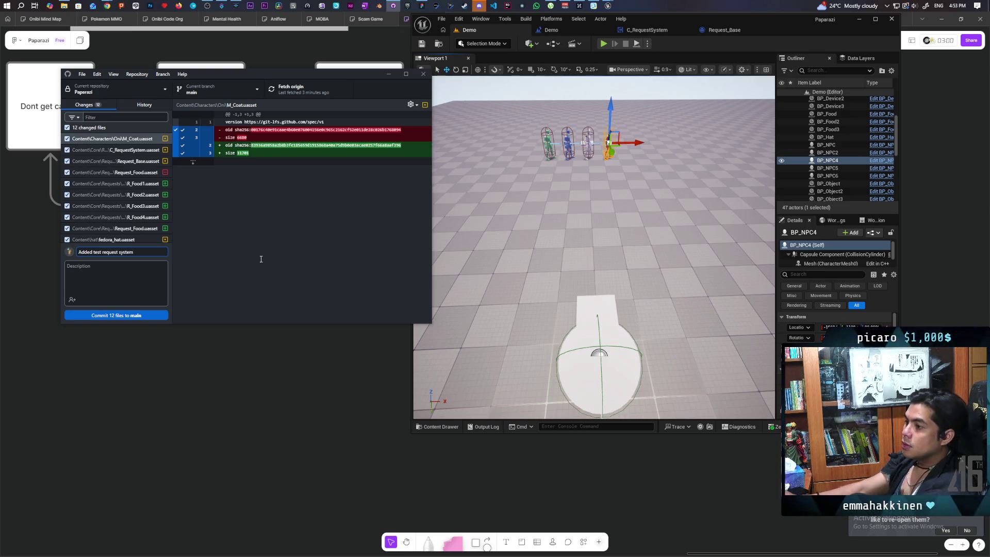
click(134, 316)
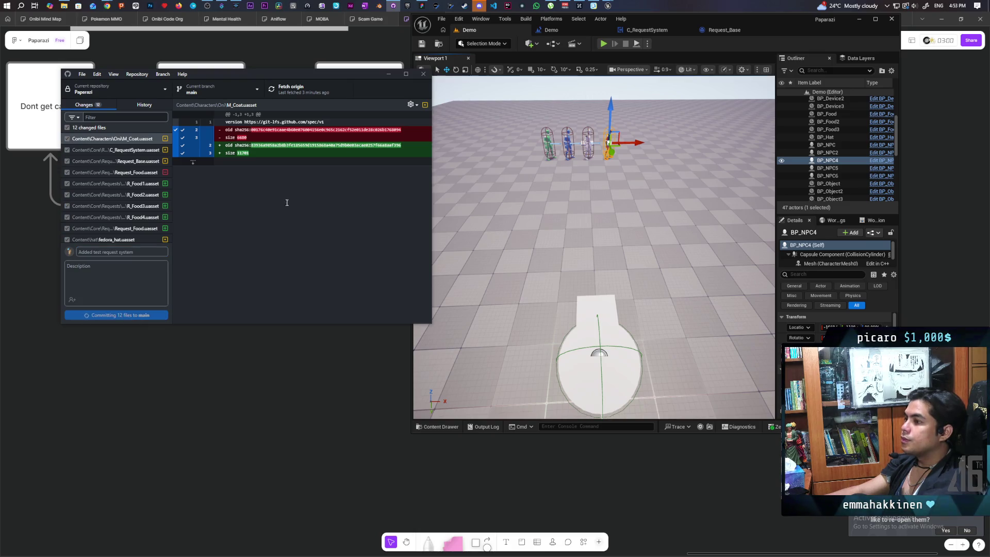
Step: Push the commit to origin, then fly the Unreal camera back toward the characters
click(293, 90)
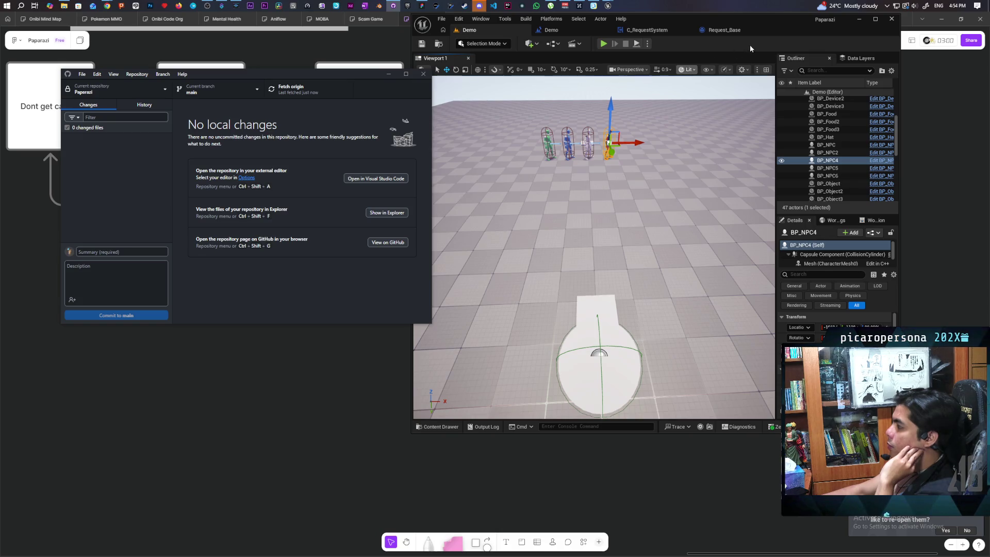
right_click(589, 229)
key(w)
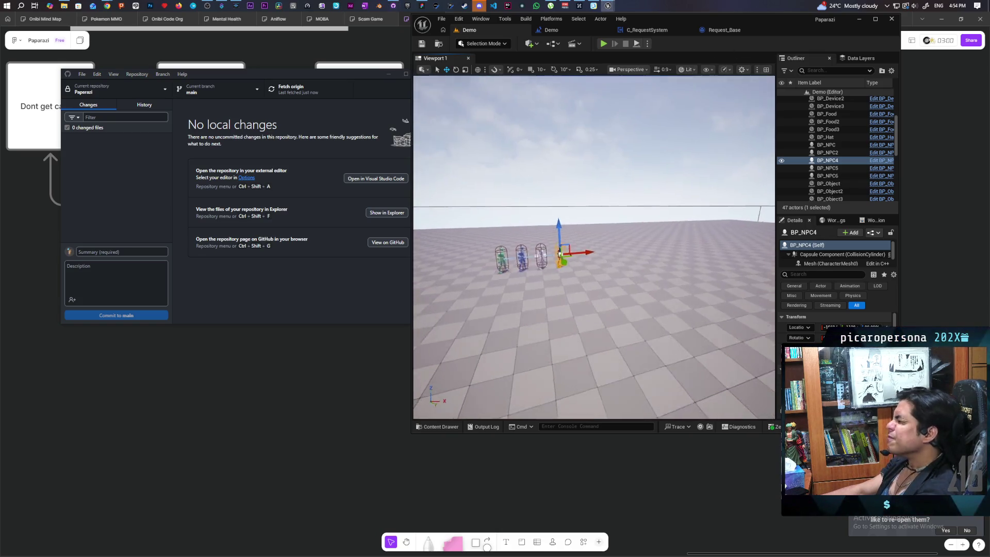
key(s)
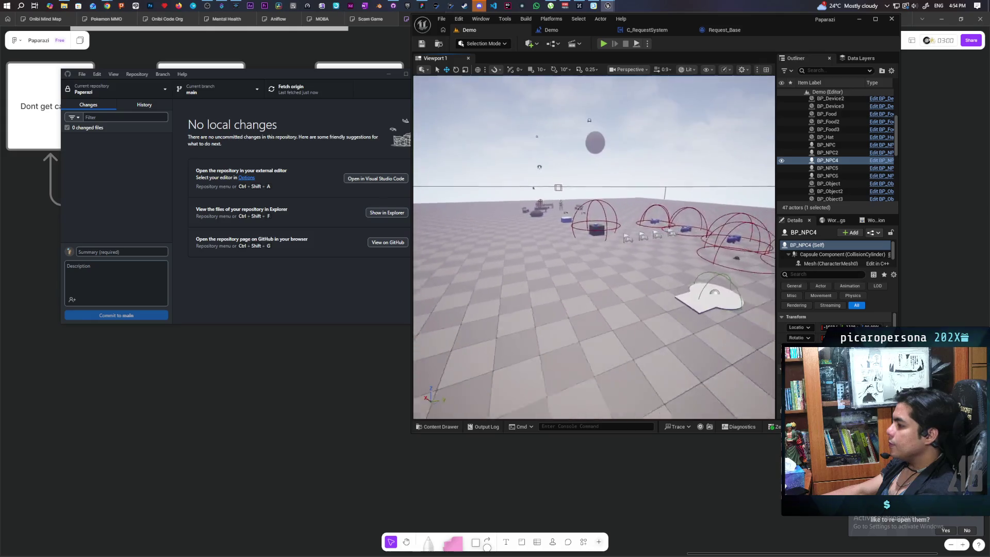
key(s)
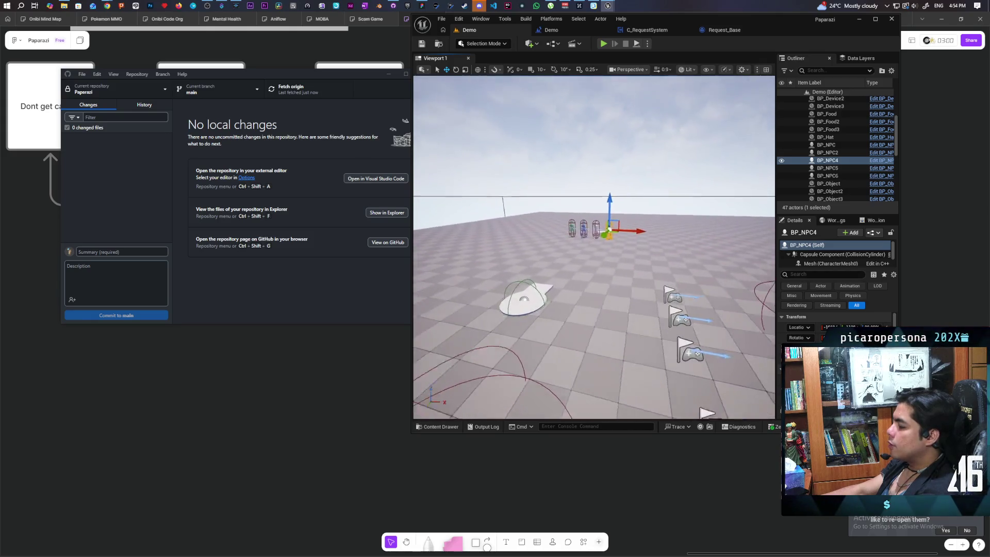
key(w)
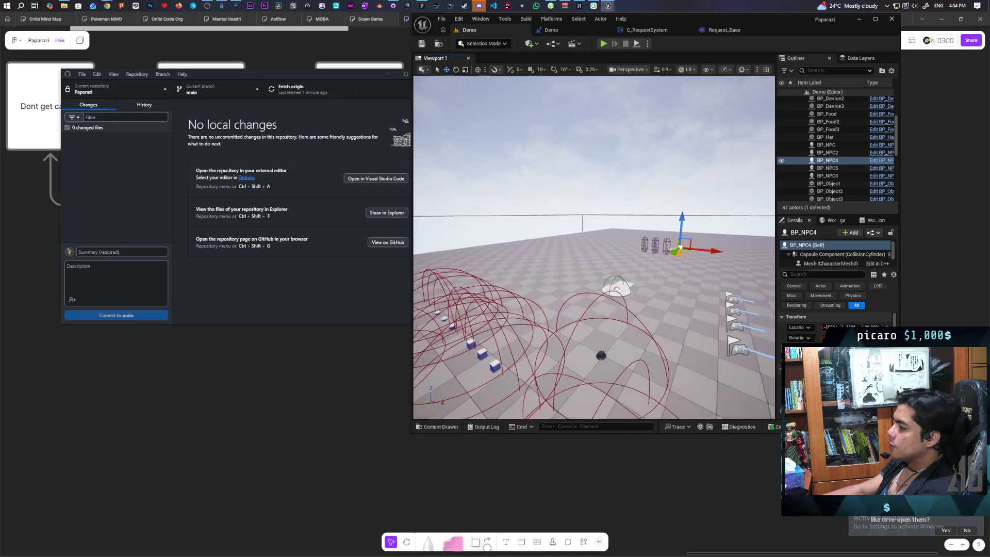
key(w)
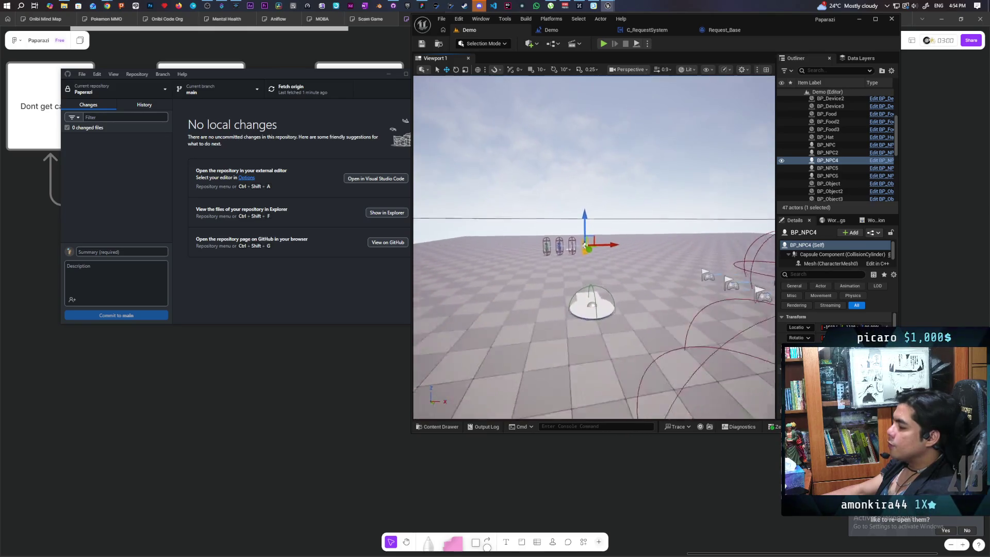
key(d)
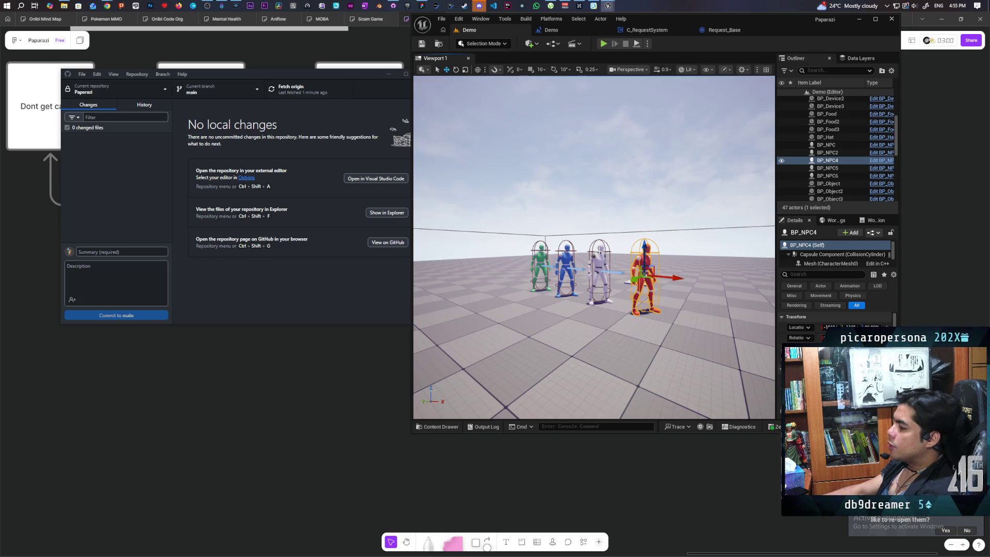
mouse_move(594, 308)
mouse_down()
mouse_move(588, 392)
mouse_move(580, 300)
mouse_up()
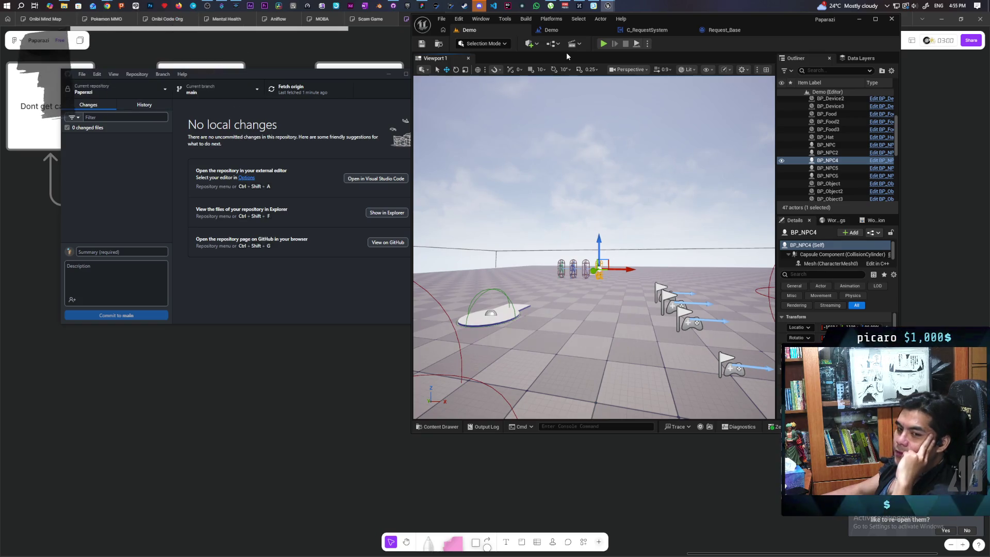
Step: Orbit the camera over the Demo level and select the Floor actor
mouse_move(396, 11)
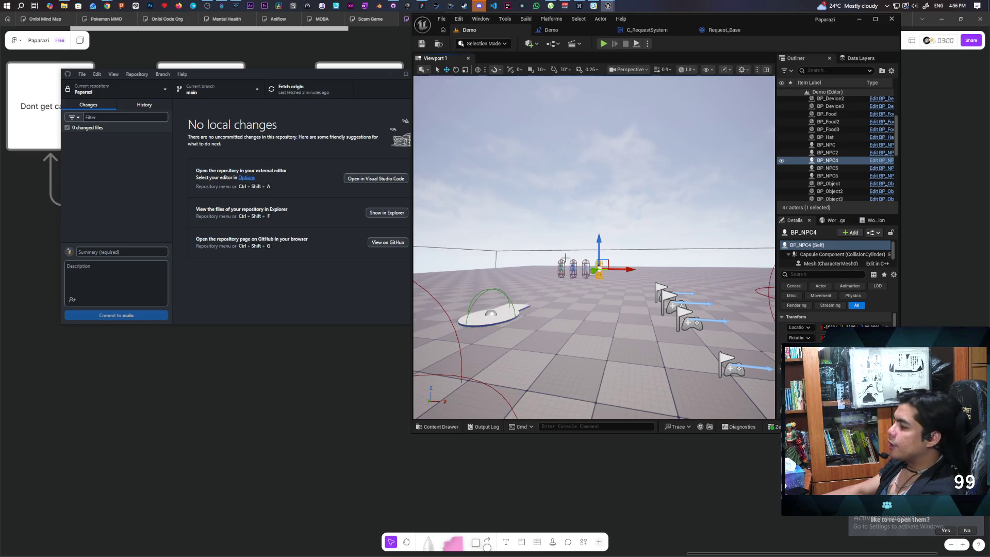
mouse_move(593, 258)
mouse_down()
mouse_move(582, 186)
mouse_move(588, 234)
mouse_move(613, 238)
mouse_move(588, 234)
mouse_move(608, 237)
mouse_move(593, 235)
mouse_move(603, 235)
mouse_move(591, 232)
mouse_move(591, 218)
mouse_move(611, 215)
mouse_move(602, 231)
mouse_up()
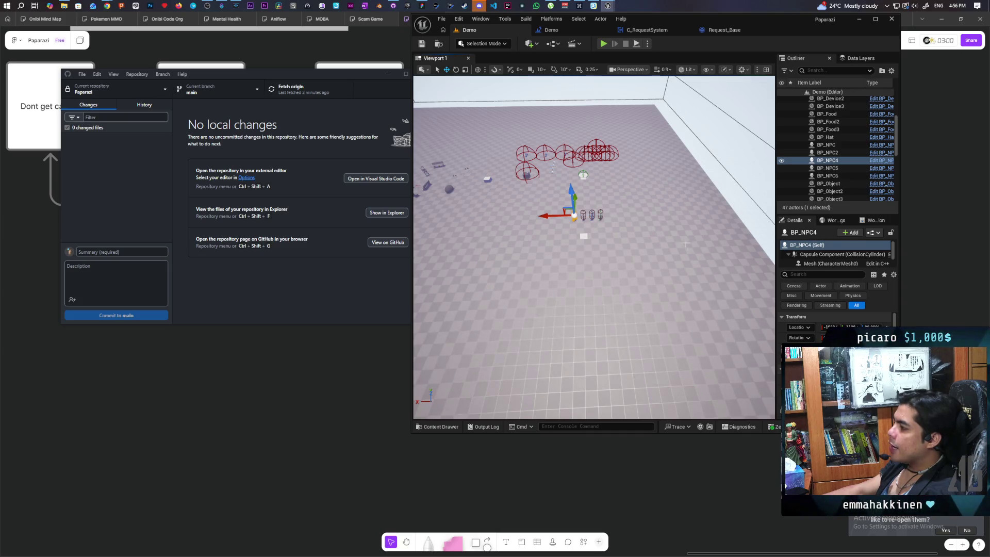
mouse_move(593, 232)
mouse_down()
mouse_move(591, 223)
mouse_move(585, 232)
mouse_move(622, 220)
mouse_move(613, 222)
mouse_up()
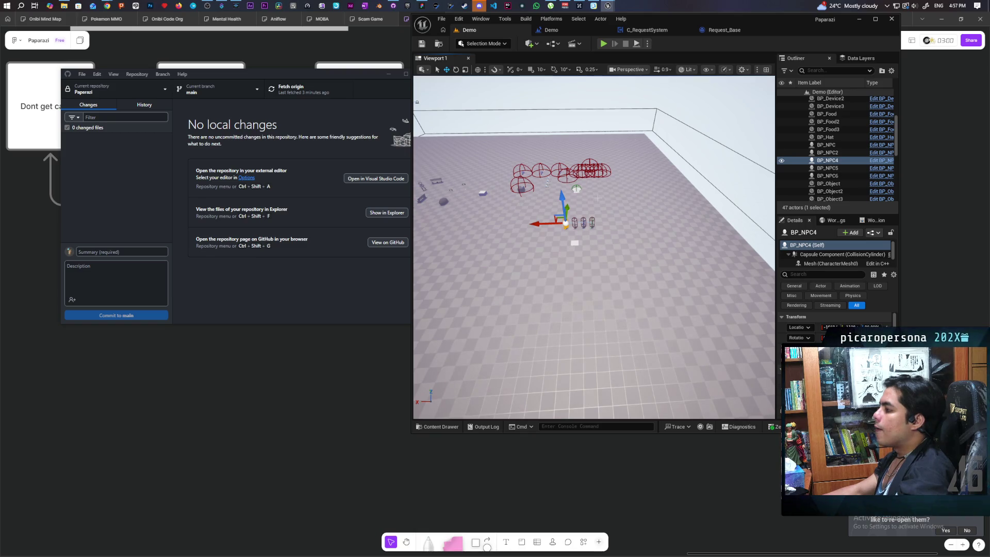
click(568, 284)
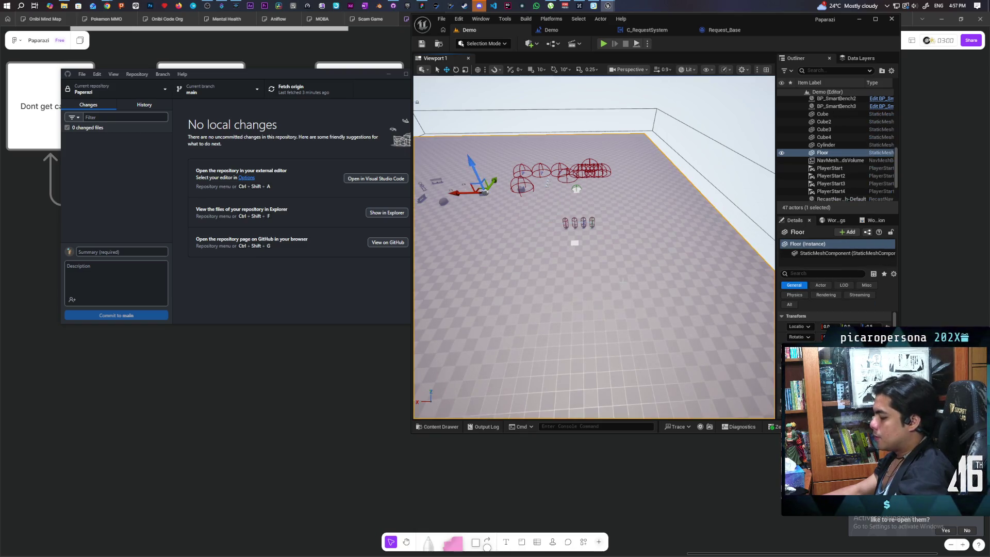
Step: Show the navmesh coverage and drop a new cube onto the green floor
key(p)
scroll(593, 248, up, 3)
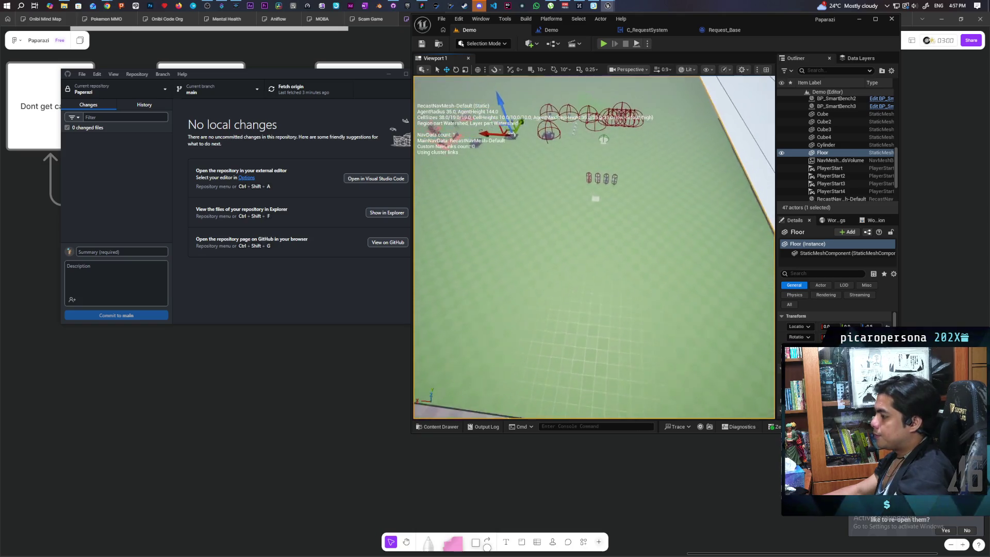
drag(580, 177, 569, 177)
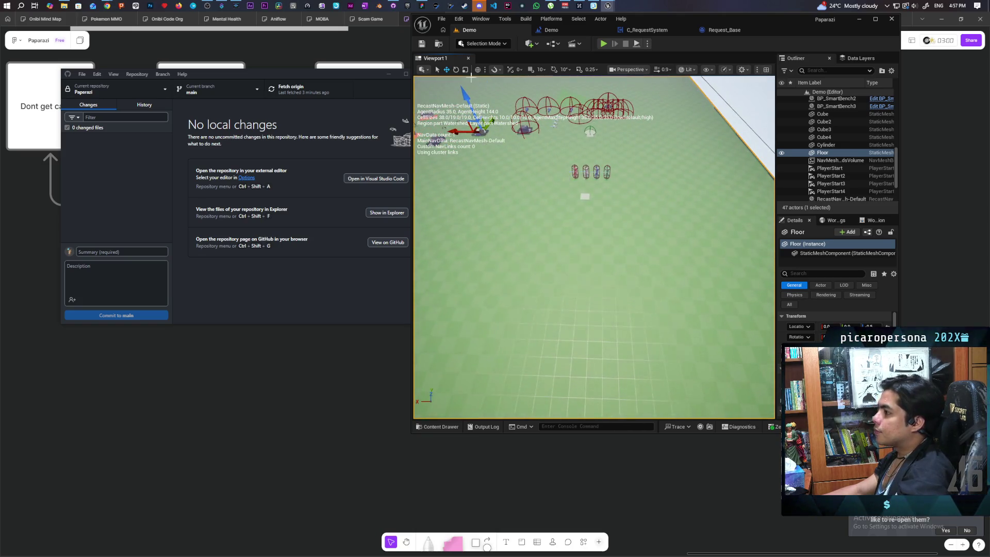
click(539, 44)
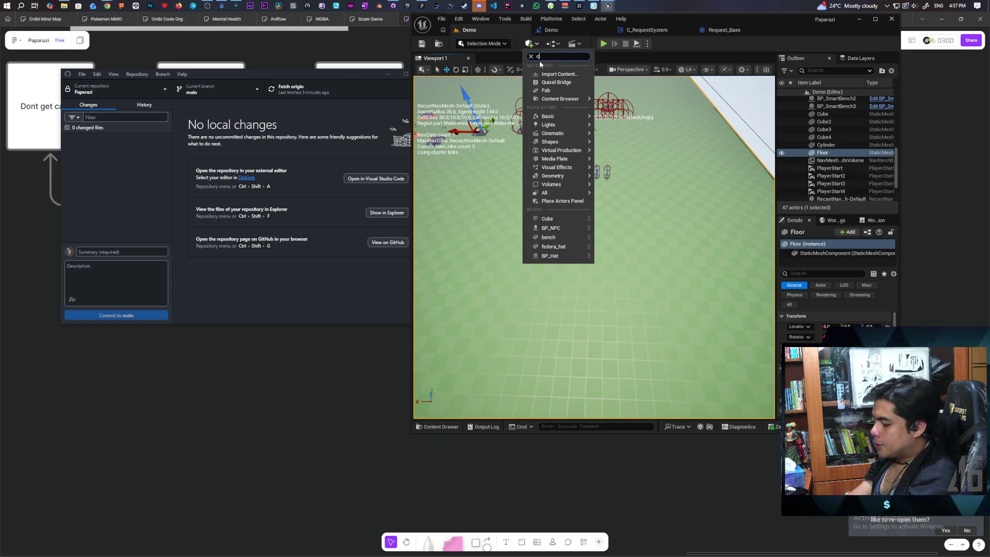
text(cube)
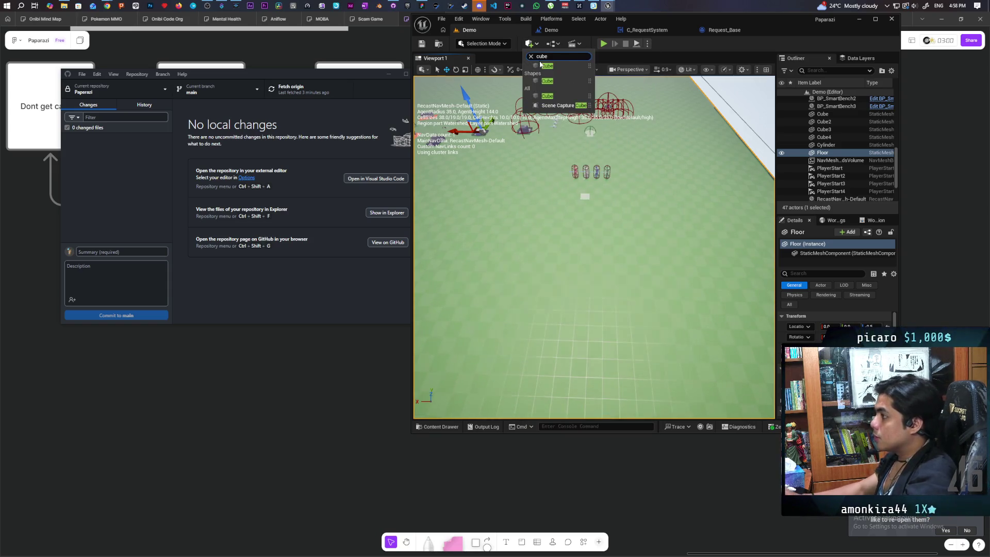
drag(547, 66, 583, 299)
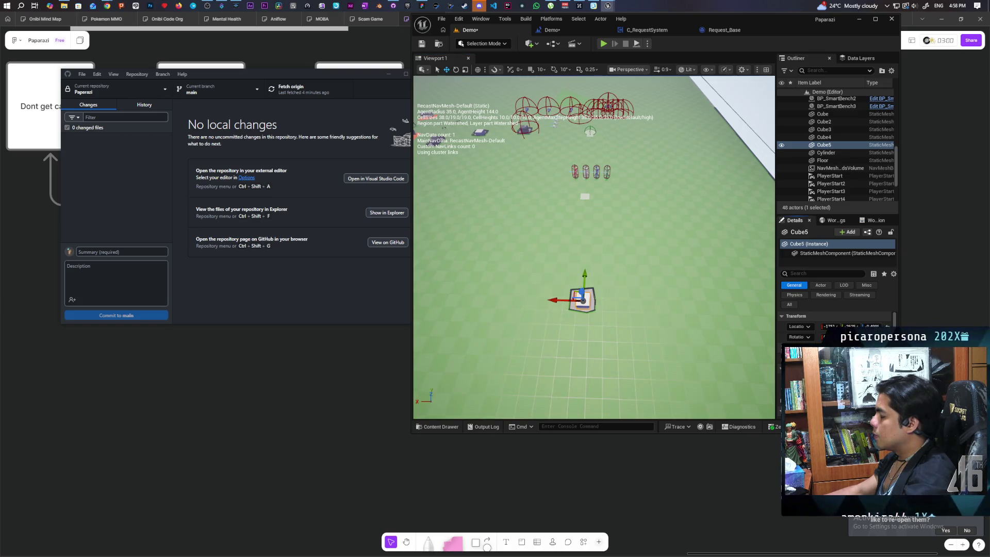
Step: Stretch the cube into a flat slab, then undo to a smaller Cube5 platform and inspect it
drag(825, 347, 918, 347)
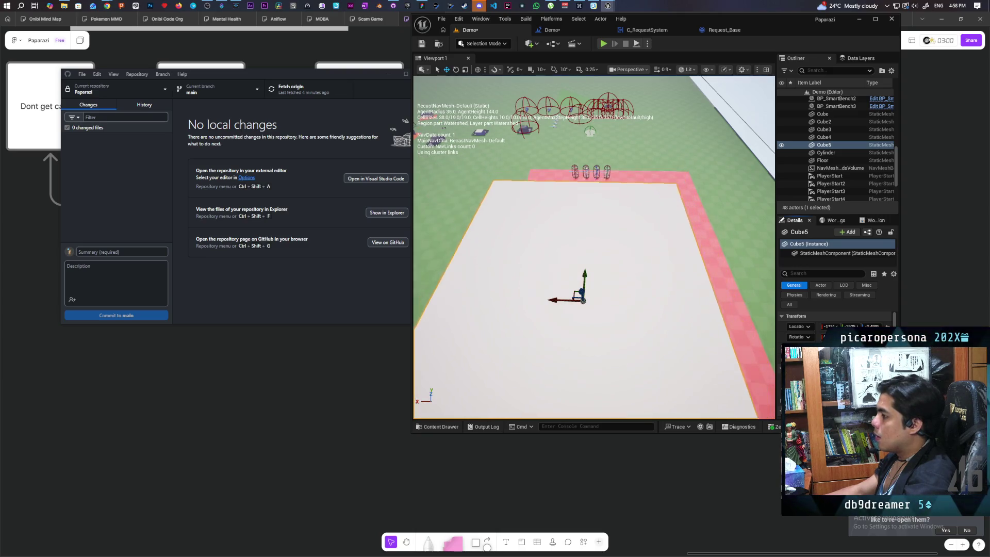
key(f)
drag(593, 248, 536, 247)
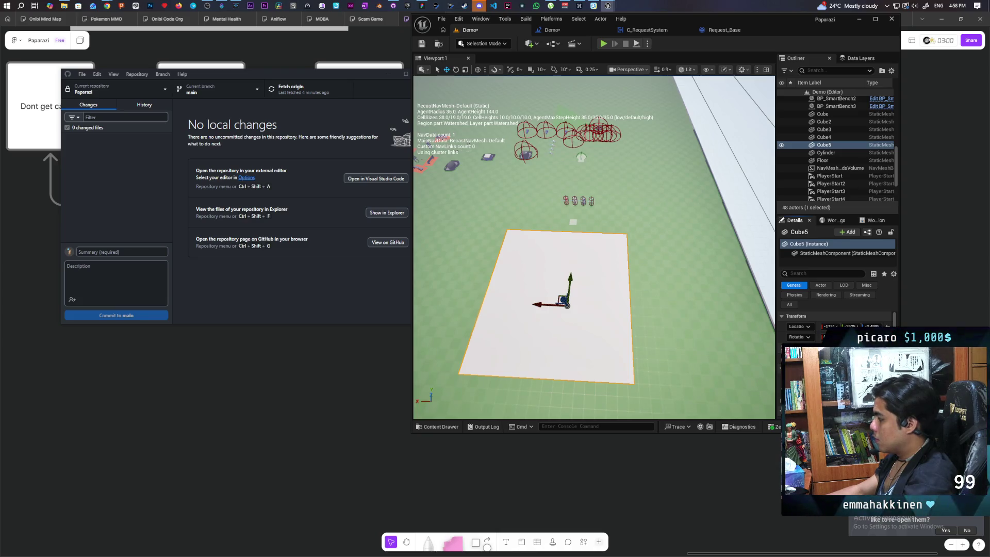
key(ctrl+z)
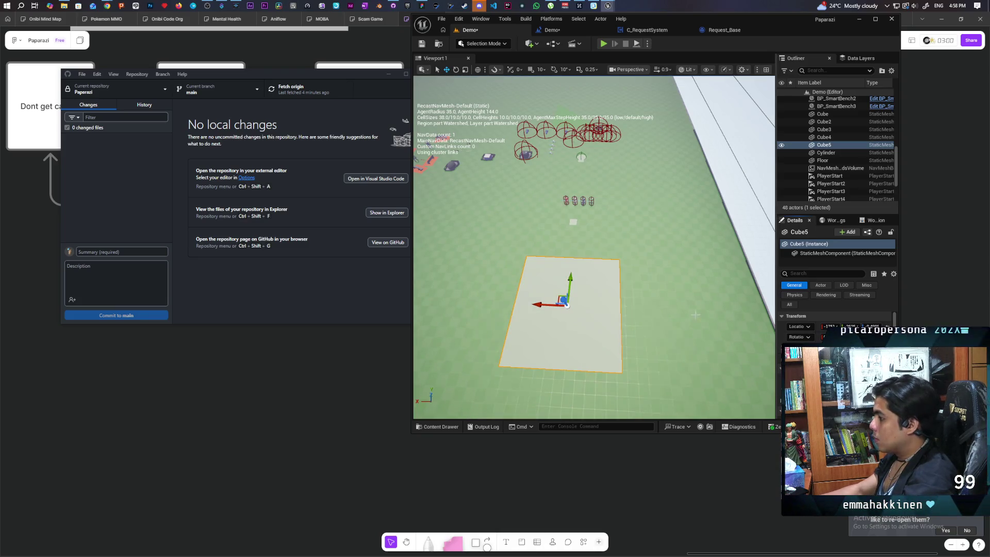
scroll(593, 247, down, 2)
mouse_move(593, 247)
mouse_down()
mouse_move(593, 206)
mouse_move(593, 243)
mouse_move(593, 227)
mouse_move(593, 242)
mouse_move(593, 227)
mouse_move(593, 243)
mouse_move(562, 253)
mouse_move(565, 278)
mouse_move(571, 248)
mouse_move(569, 273)
mouse_move(706, 222)
mouse_up()
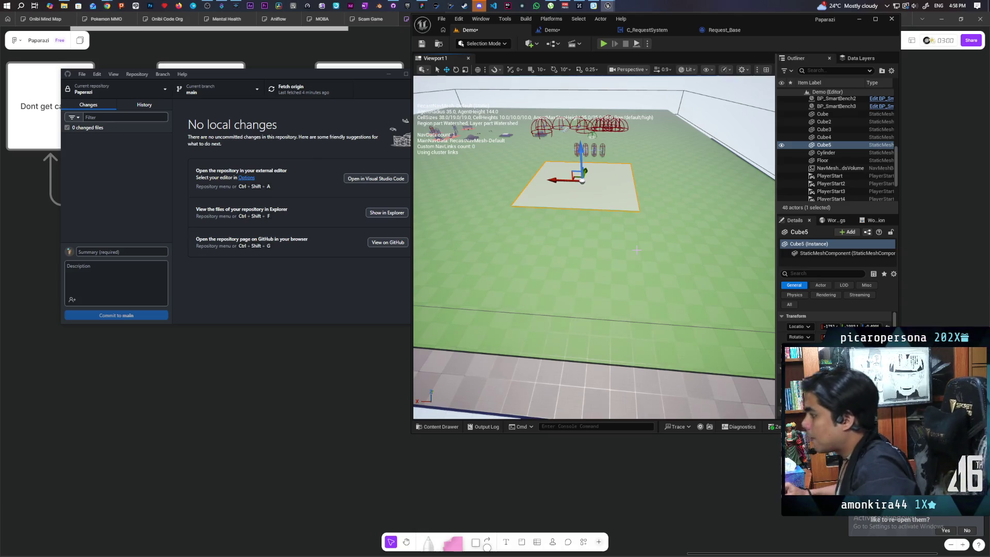
mouse_move(593, 248)
mouse_down()
mouse_move(588, 221)
mouse_move(567, 201)
mouse_up()
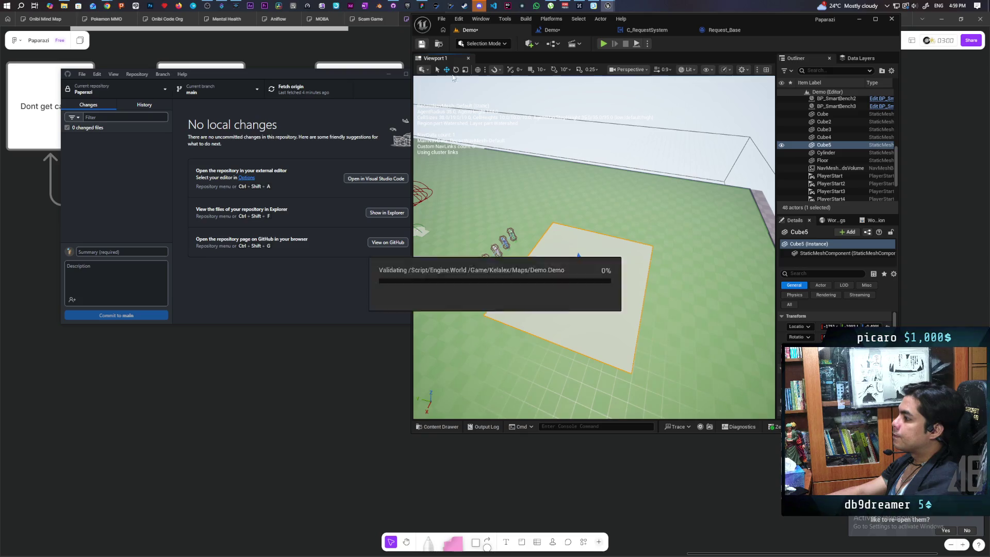
click(493, 44)
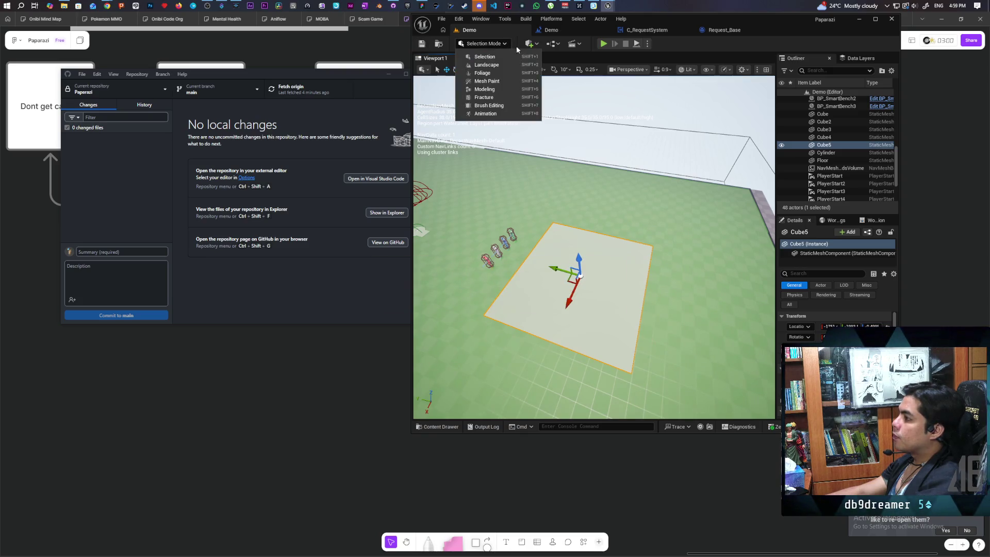
Step: Add a Nav Modifier Volume and snap it onto the Cube5 platform
click(528, 44)
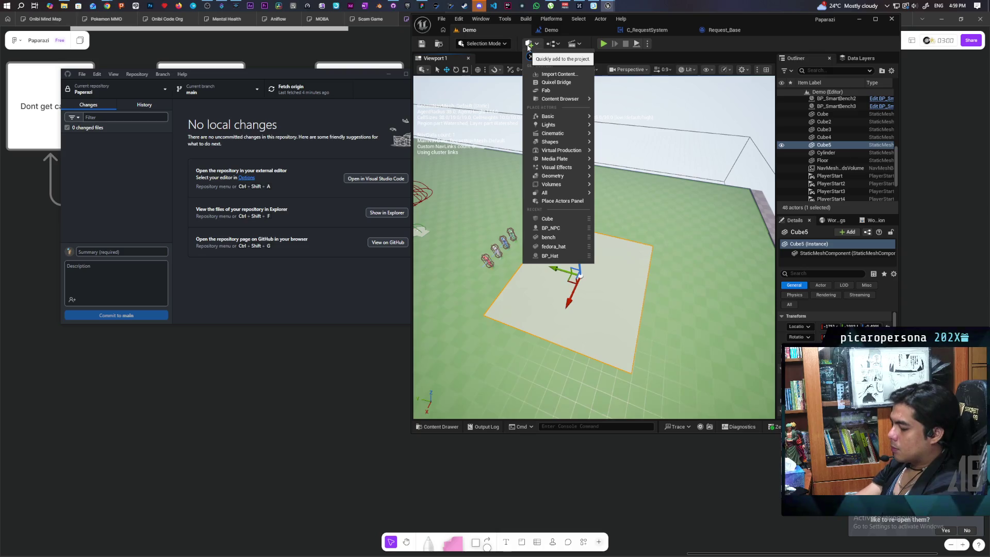
text(modifier)
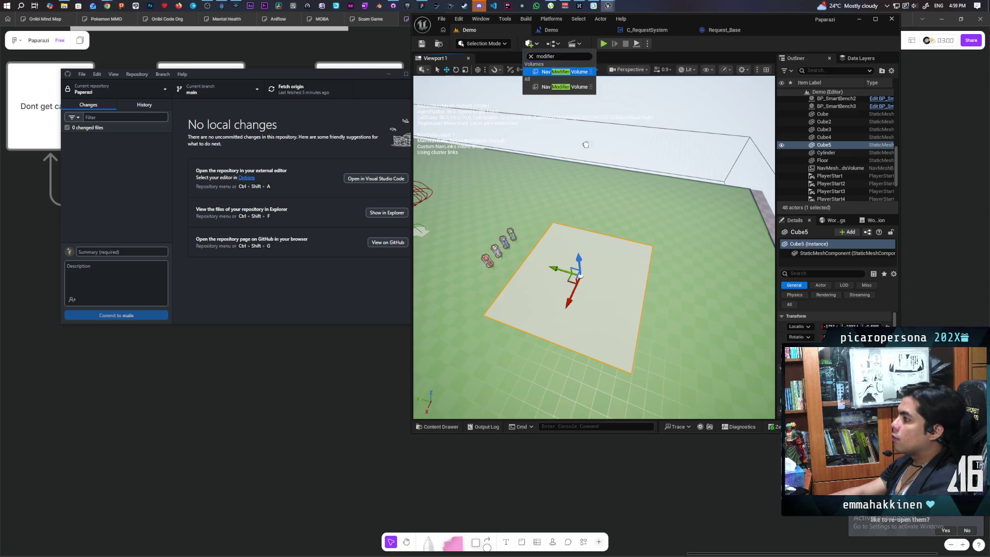
key(Return)
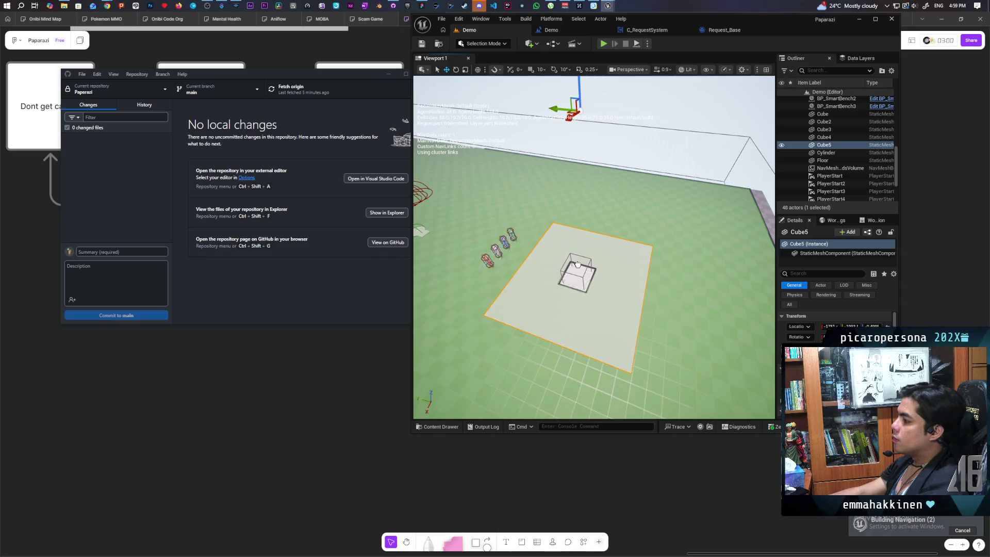
mouse_move(578, 264)
mouse_down()
mouse_move(577, 216)
mouse_move(630, 266)
mouse_up()
click(629, 265)
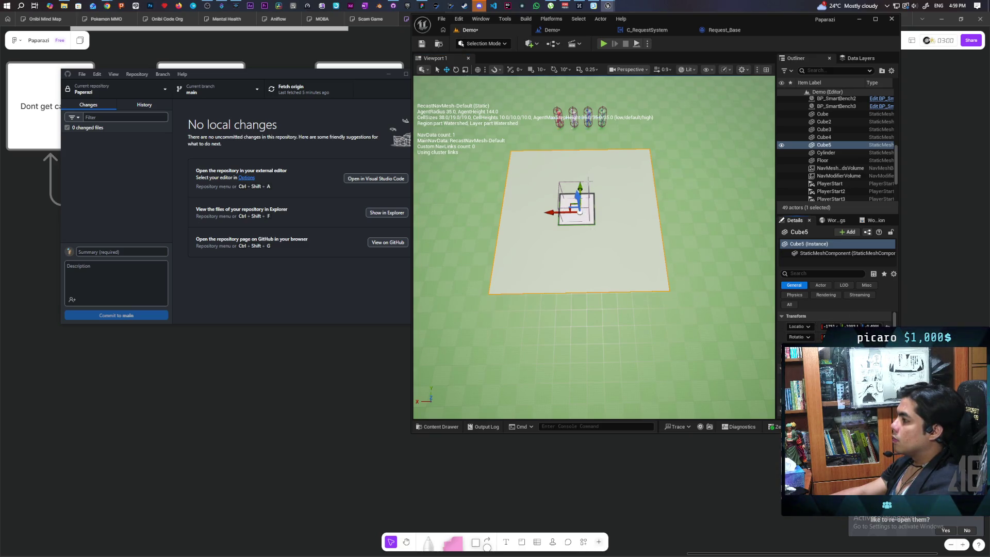
click(589, 181)
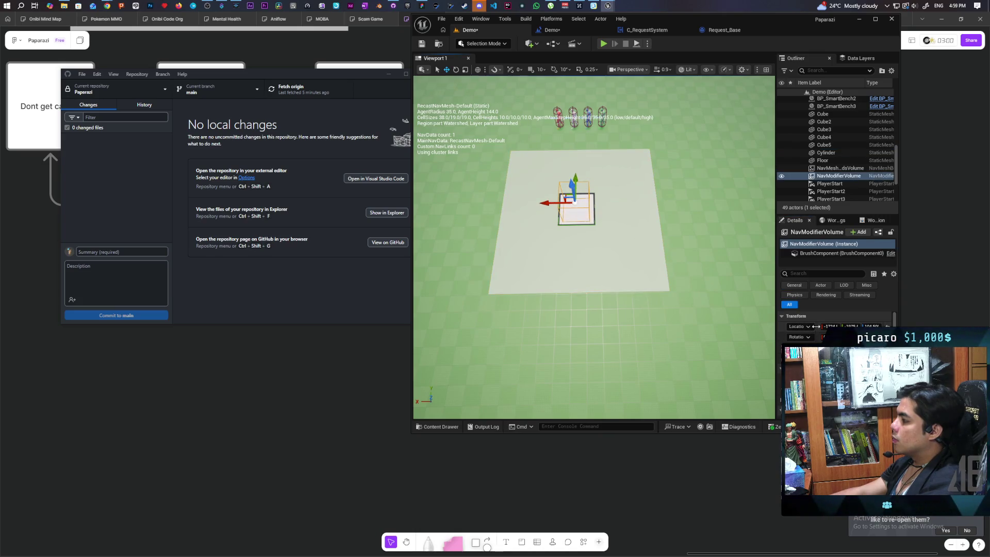
key(ctrl+z)
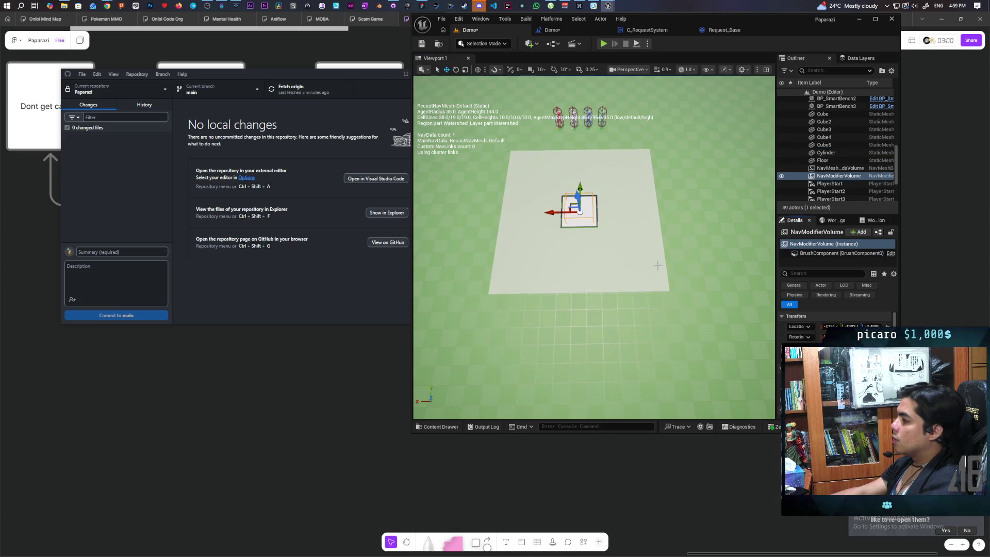
Step: Filter the volume's Details to 'brush' properties and maximize the editor window
scroll(835, 325, down, 3)
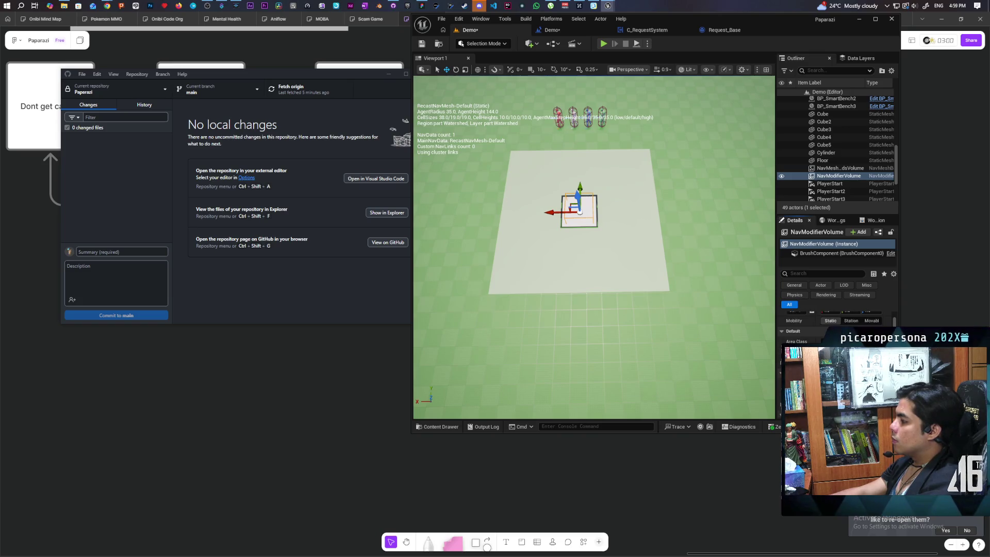
scroll(836, 325, up, 2)
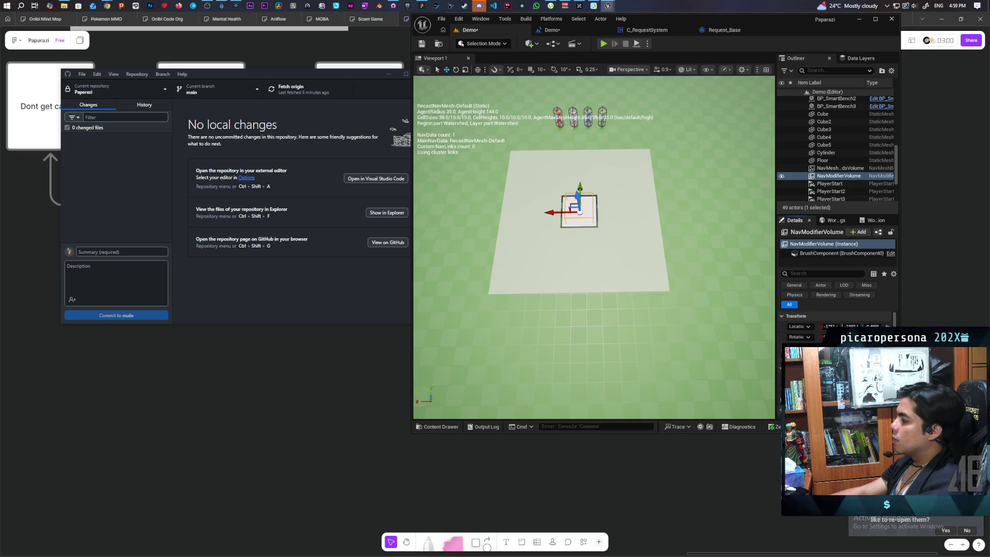
click(815, 253)
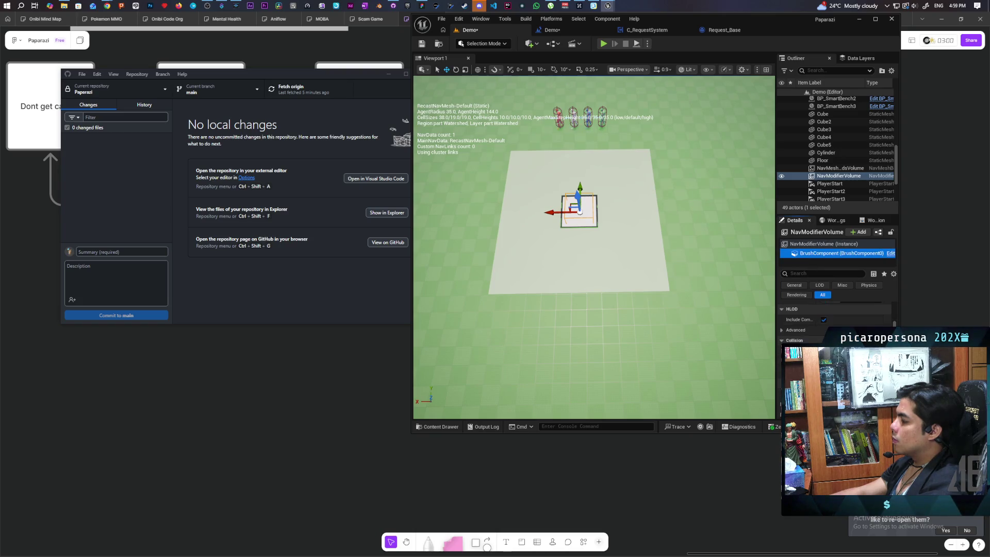
scroll(835, 320, up, 3)
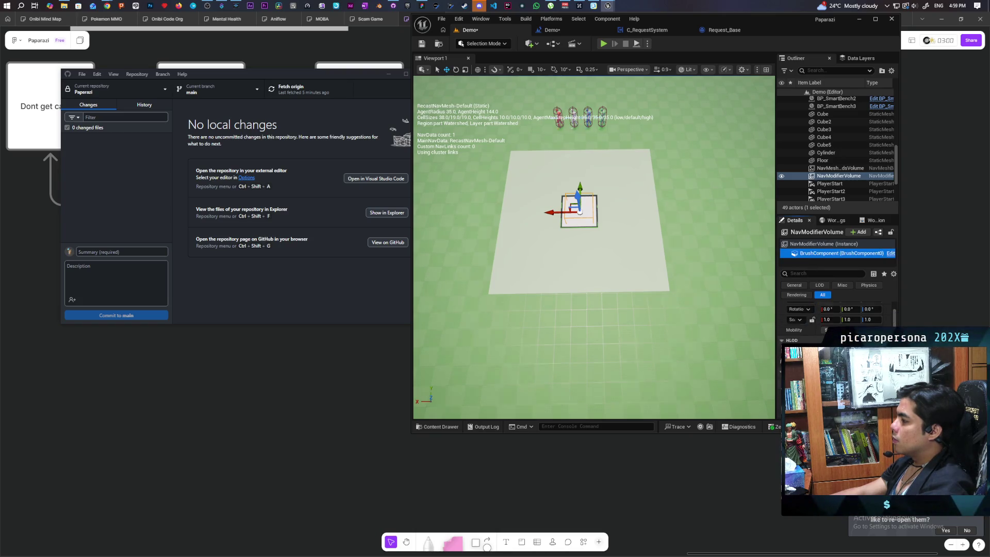
click(815, 243)
click(807, 273)
text(brush)
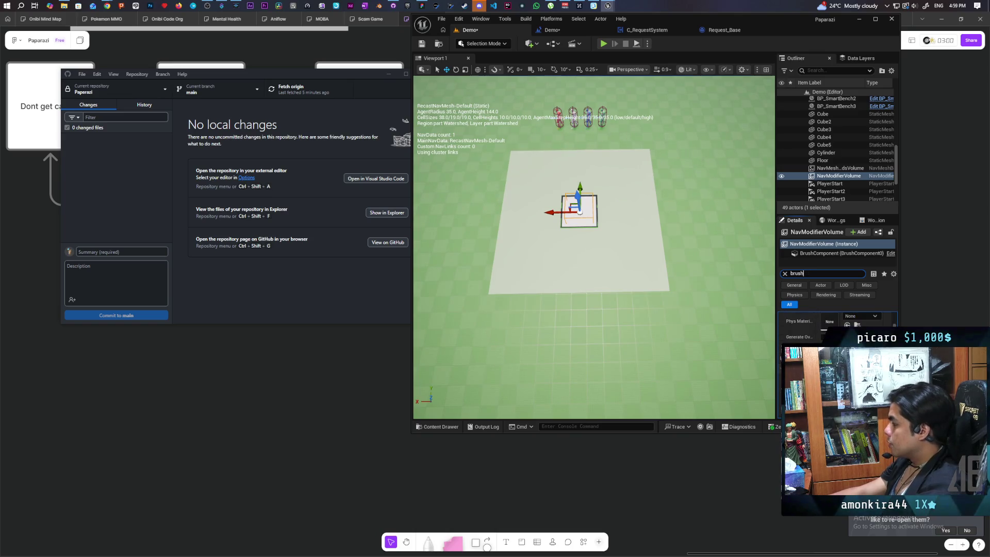
double_click(799, 26)
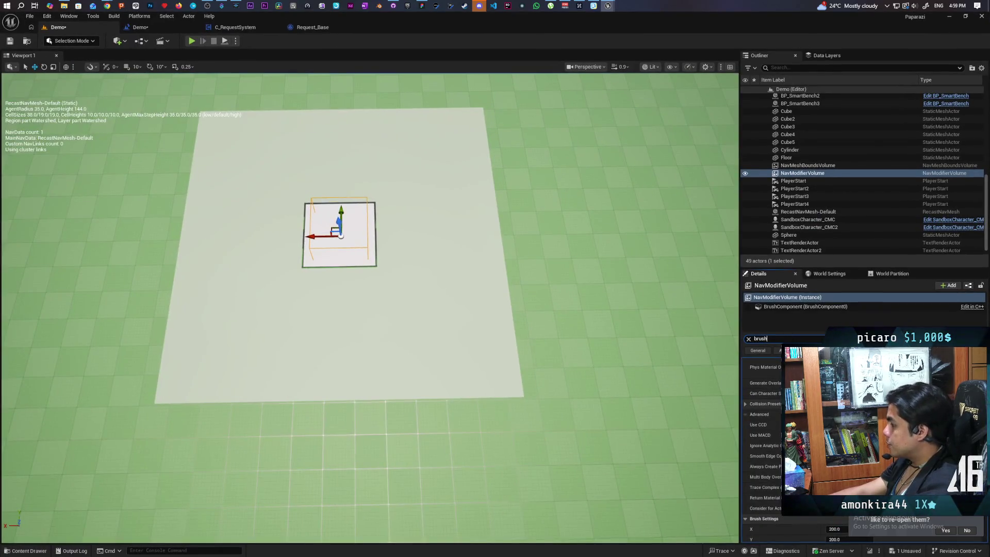
Step: Clear the Details search and scale the volume up to cover the Cube5 platform
scroll(763, 449, down, 3)
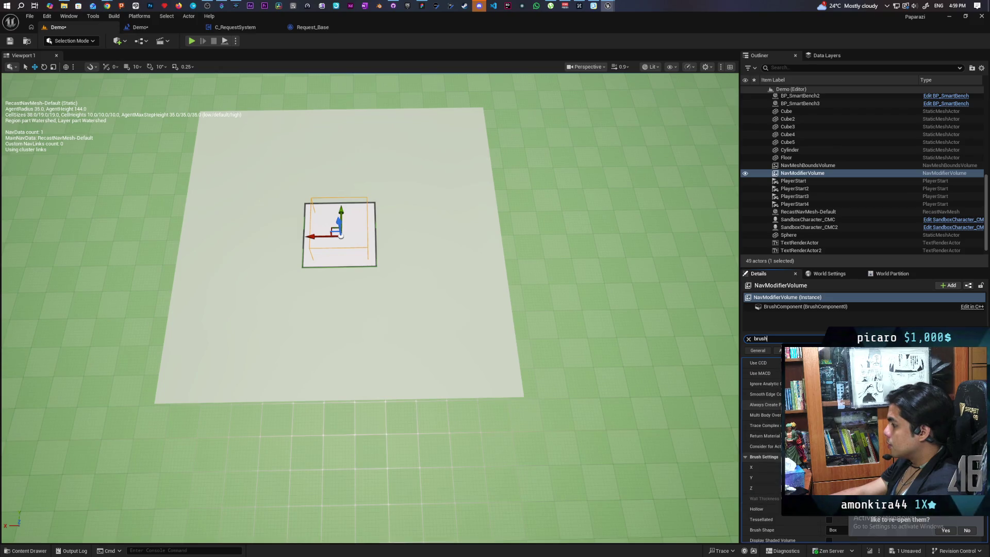
scroll(763, 449, down, 1)
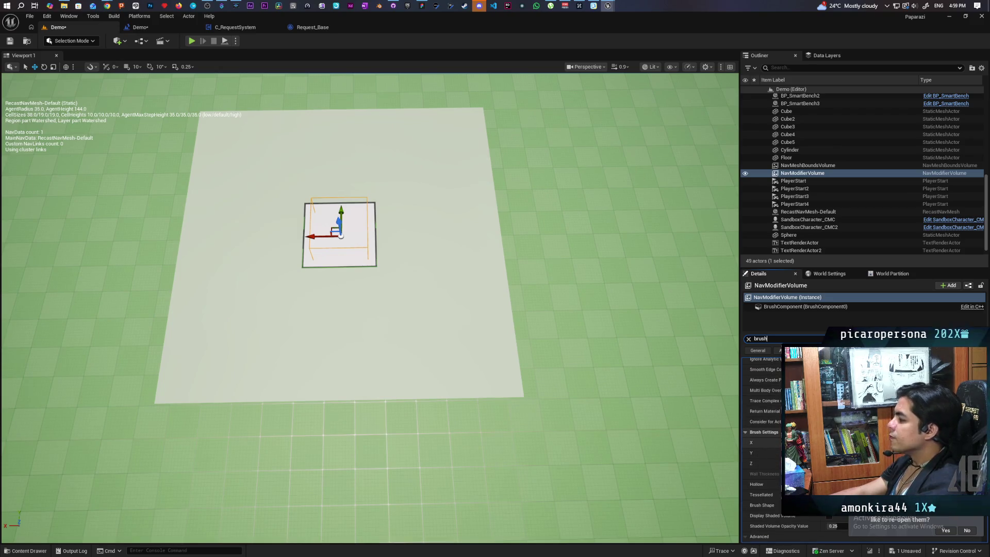
scroll(764, 449, up, 6)
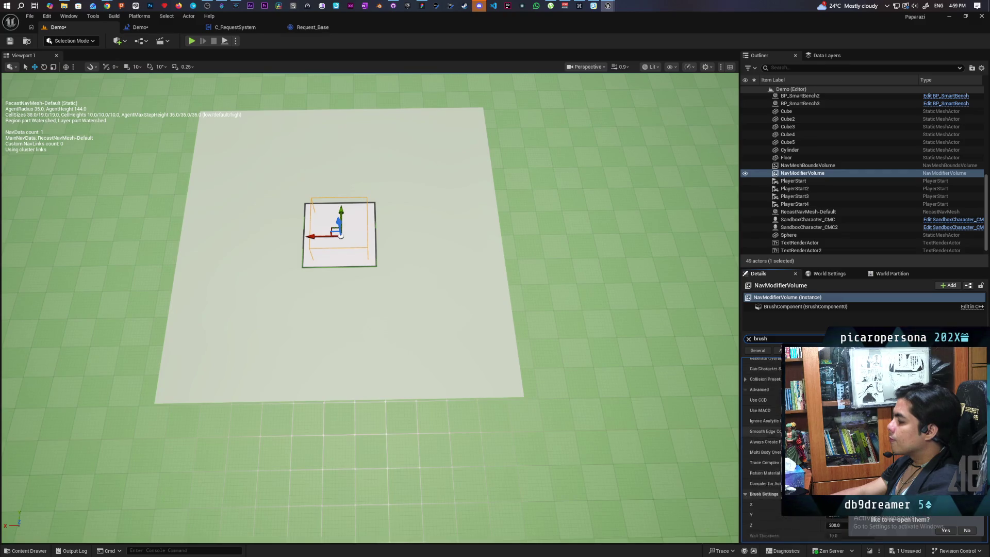
click(748, 339)
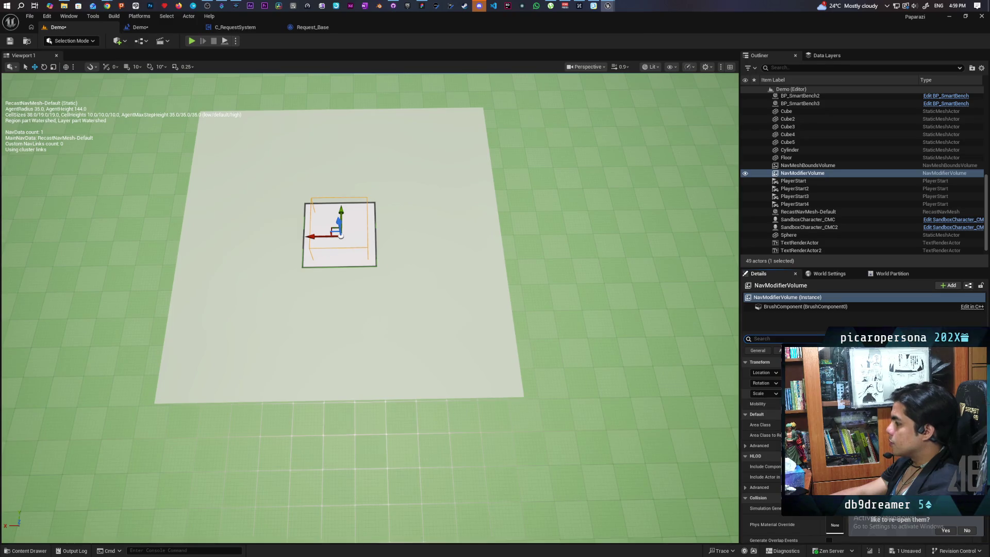
drag(805, 394, 879, 394)
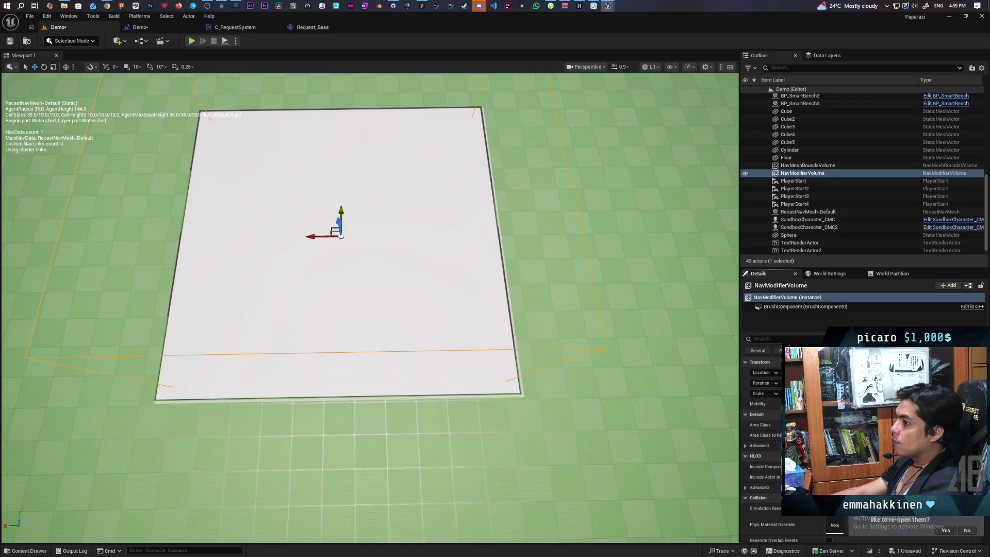
Step: Check the blue navmesh area from a wider view and save the level
mouse_move(370, 310)
mouse_down()
mouse_move(407, 242)
mouse_move(405, 219)
mouse_up()
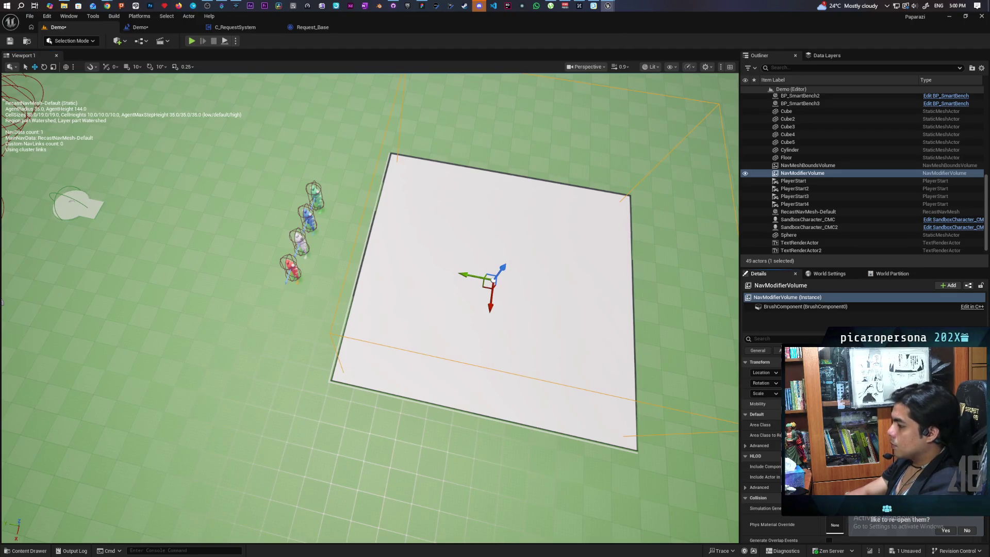
mouse_move(519, 404)
mouse_down()
mouse_move(510, 413)
mouse_move(464, 392)
mouse_move(432, 363)
mouse_up()
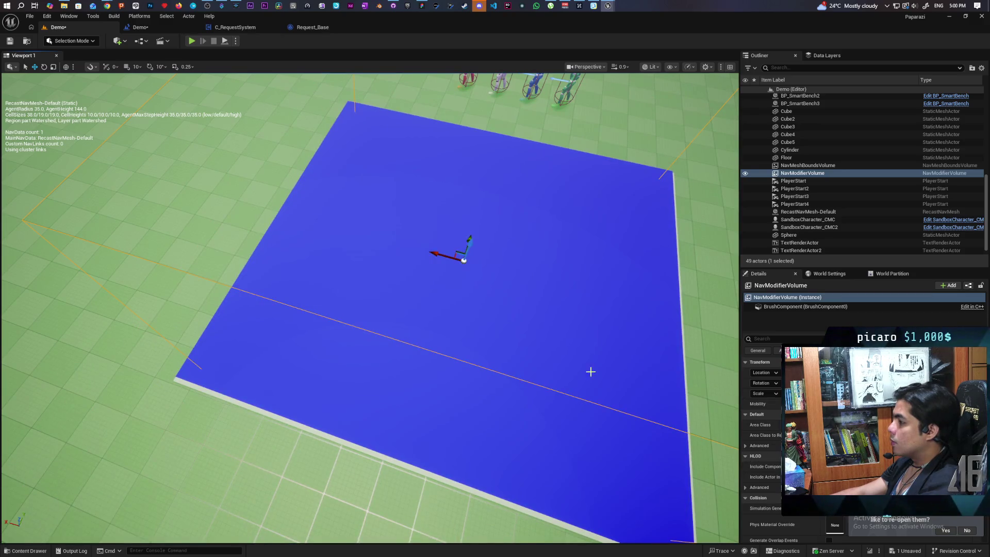
mouse_move(591, 371)
mouse_down()
mouse_move(591, 397)
mouse_move(568, 413)
mouse_move(526, 386)
mouse_move(482, 401)
mouse_up()
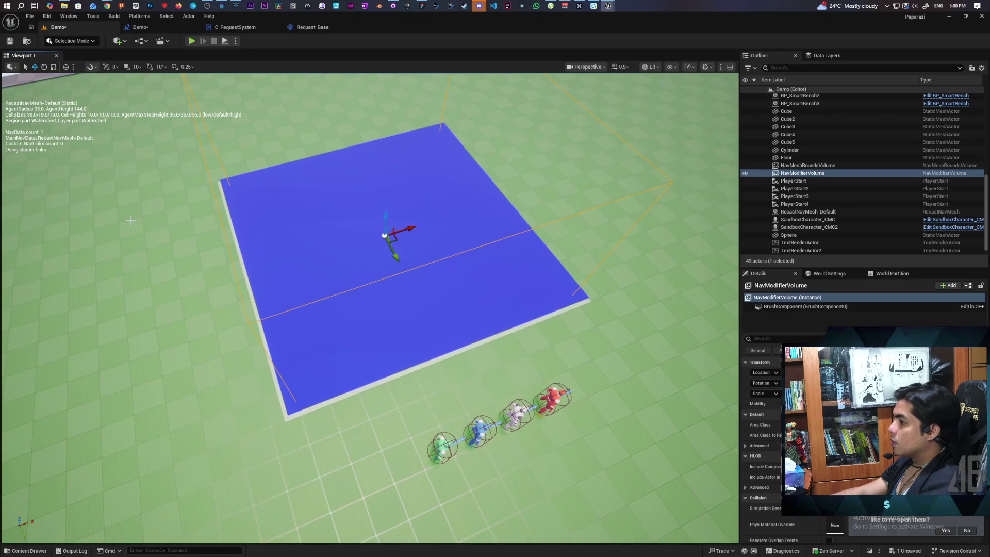
key(ctrl+s)
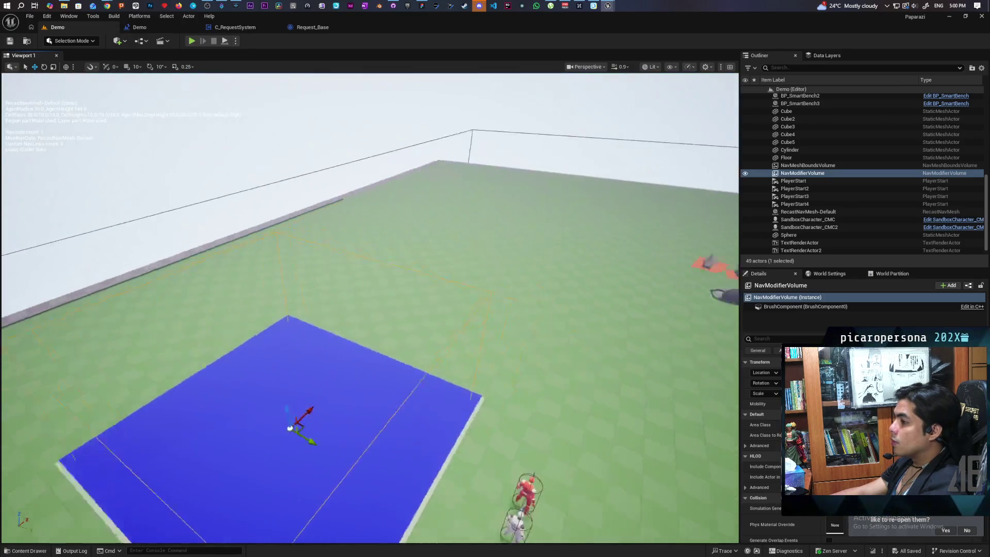